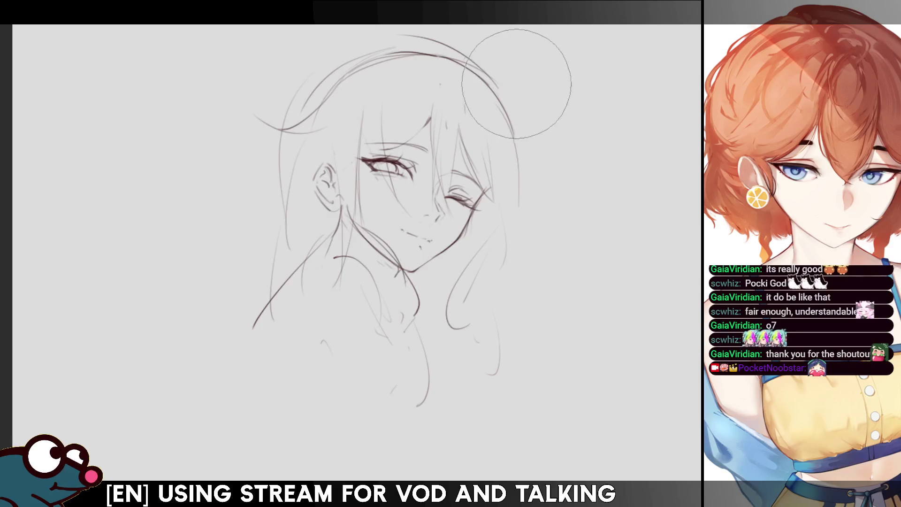
{"action": "key", "text": "m"}
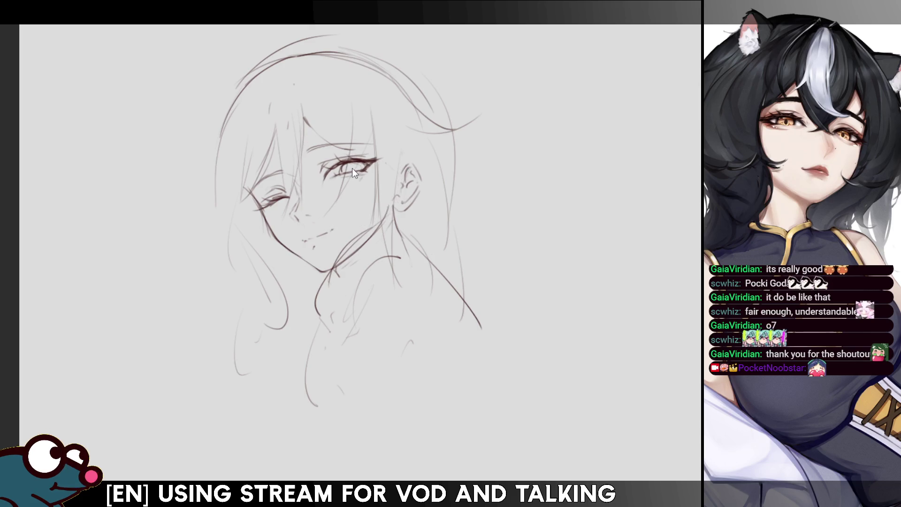
- Mirror the view to check the face, flip it back, and lasso the forehead bangs
{"action": "key", "text": "m"}
{"action": "key", "text": "m"}
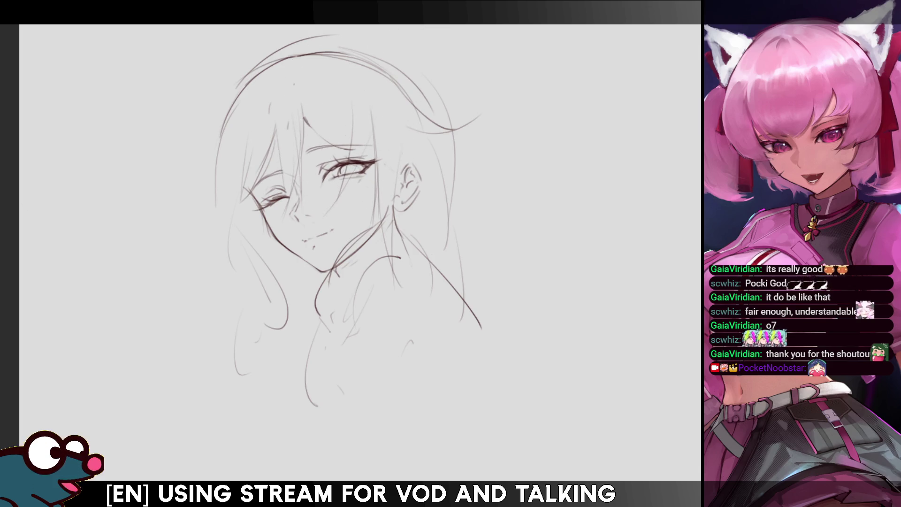
{"action": "mouse_move", "coordinate": [373, 112]}
{"action": "left_mouse_down"}
{"action": "mouse_move", "coordinate": [291, 133]}
{"action": "mouse_move", "coordinate": [356, 150]}
{"action": "mouse_move", "coordinate": [382, 146]}
{"action": "left_mouse_up"}
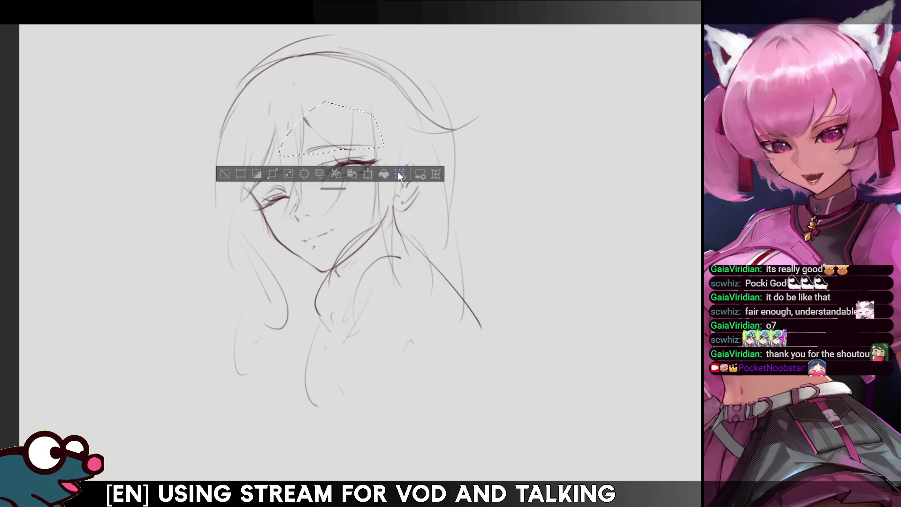
- Transform the lassoed bangs, then lasso and transform the open eye and deselect
{"action": "left_click", "coordinate": [368, 175]}
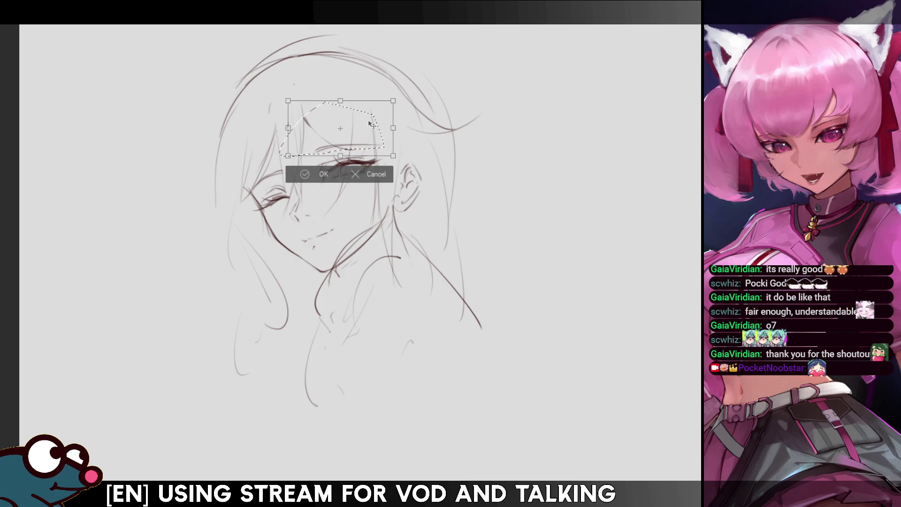
{"action": "left_click", "coordinate": [322, 175]}
{"action": "mouse_move", "coordinate": [381, 121]}
{"action": "left_mouse_down"}
{"action": "mouse_move", "coordinate": [334, 203]}
{"action": "mouse_move", "coordinate": [382, 119]}
{"action": "left_mouse_up"}
{"action": "left_click", "coordinate": [383, 221]}
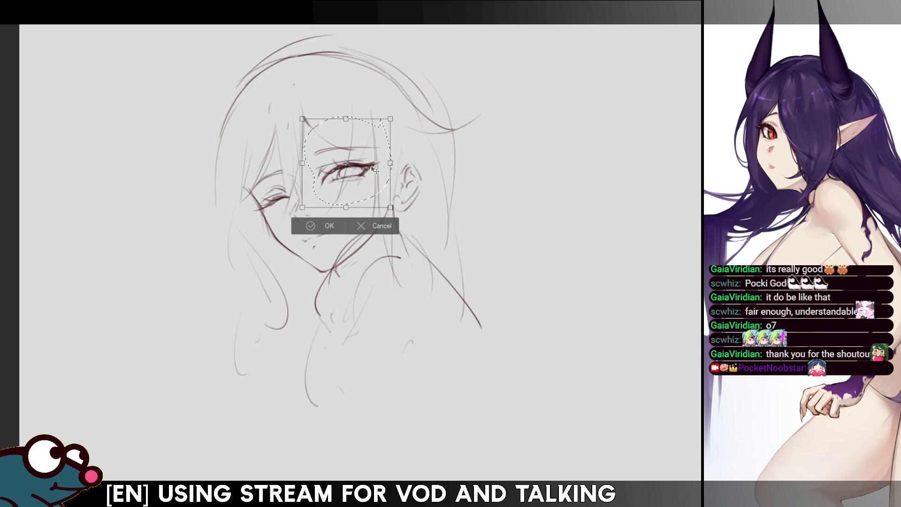
{"action": "left_click", "coordinate": [330, 226]}
{"action": "key", "text": "ctrl+d"}
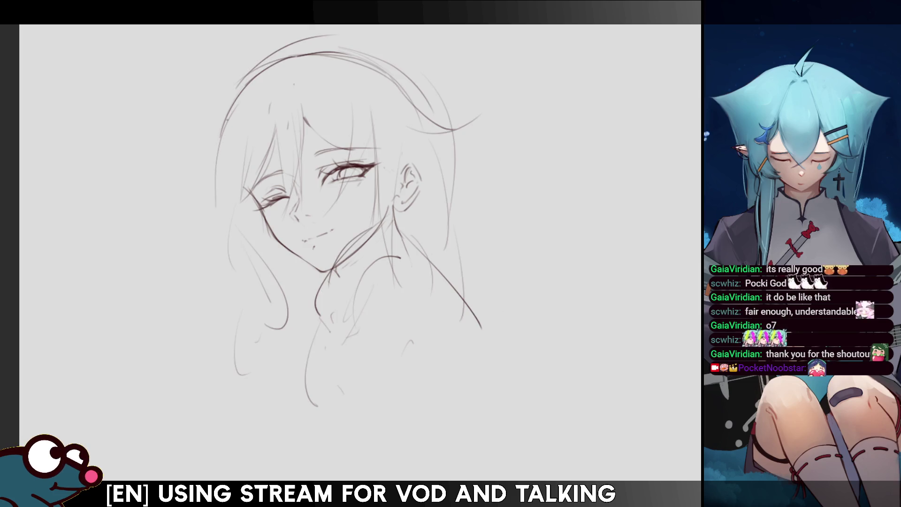
- Draw a first long left hair strand and soften rough lower-left lines with the eraser
{"action": "left_click_drag", "start_coordinate": [214, 241], "coordinate": [217, 327]}
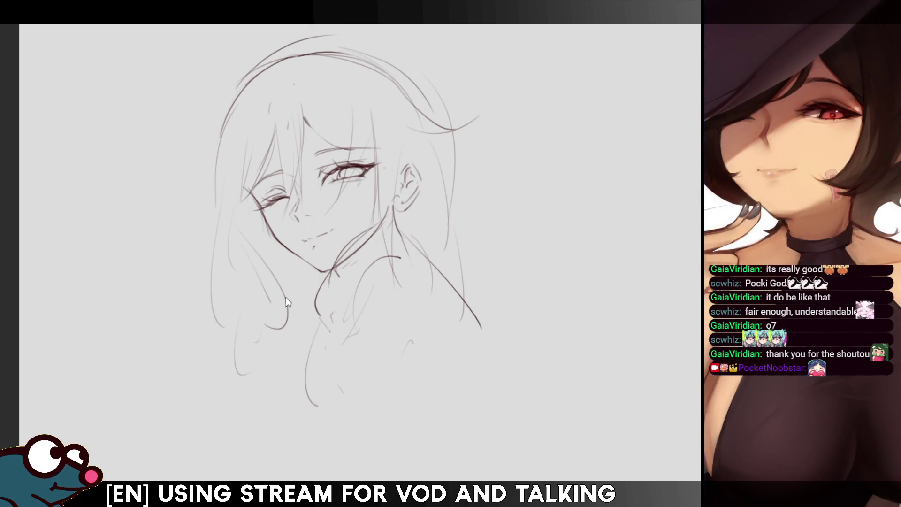
{"action": "left_click_drag", "start_coordinate": [285, 301], "coordinate": [258, 383]}
{"action": "key", "text": "ctrl+z"}
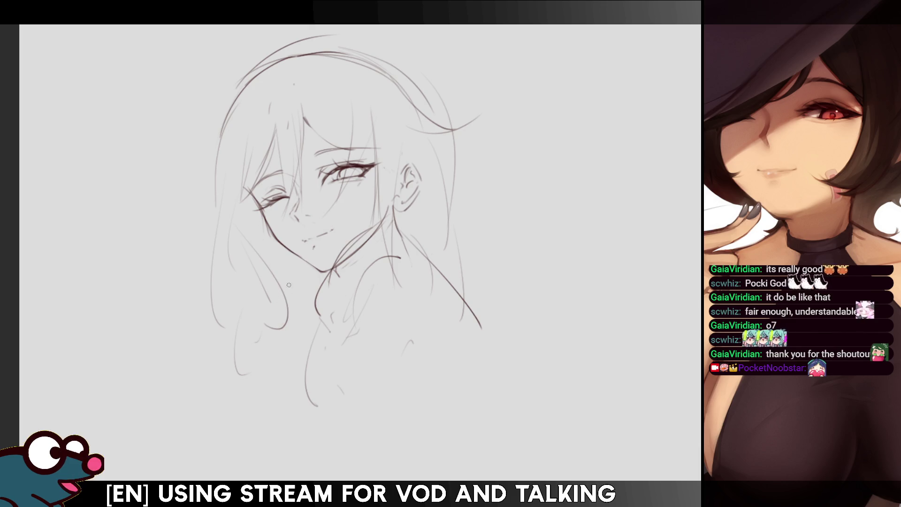
{"action": "key", "text": "e"}
{"action": "mouse_move", "coordinate": [281, 305]}
{"action": "left_mouse_down"}
{"action": "mouse_move", "coordinate": [251, 246]}
{"action": "mouse_move", "coordinate": [228, 396]}
{"action": "mouse_move", "coordinate": [241, 293]}
{"action": "left_mouse_up"}
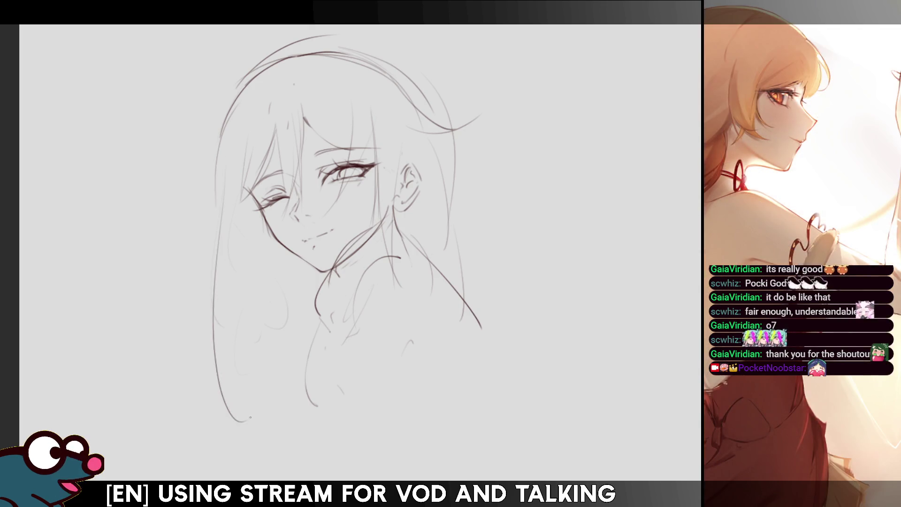
- Draw long curving strands and the outer edge of the left hair, dropping stray short strokes
{"action": "left_click_drag", "start_coordinate": [213, 241], "coordinate": [258, 436]}
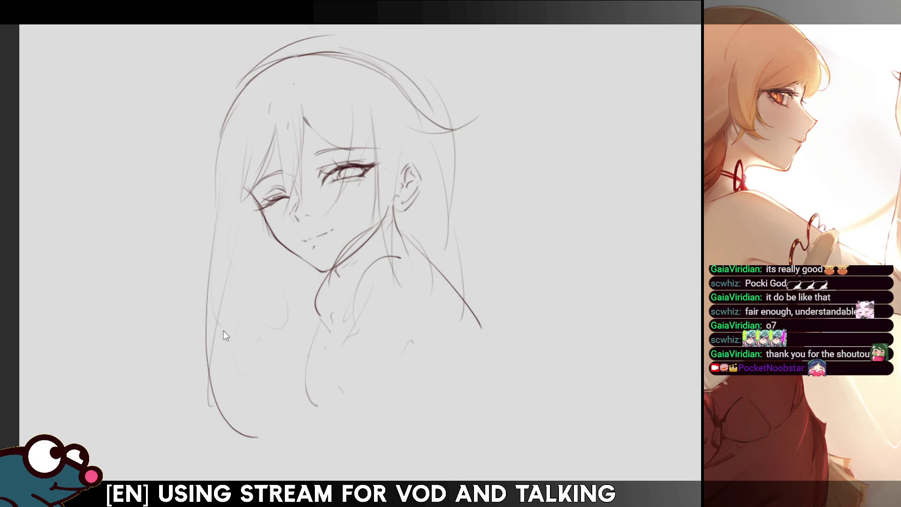
{"action": "left_click_drag", "start_coordinate": [228, 267], "coordinate": [249, 429]}
{"action": "left_click_drag", "start_coordinate": [241, 355], "coordinate": [255, 461]}
{"action": "key", "text": "ctrl+z"}
{"action": "left_click_drag", "start_coordinate": [236, 389], "coordinate": [251, 463]}
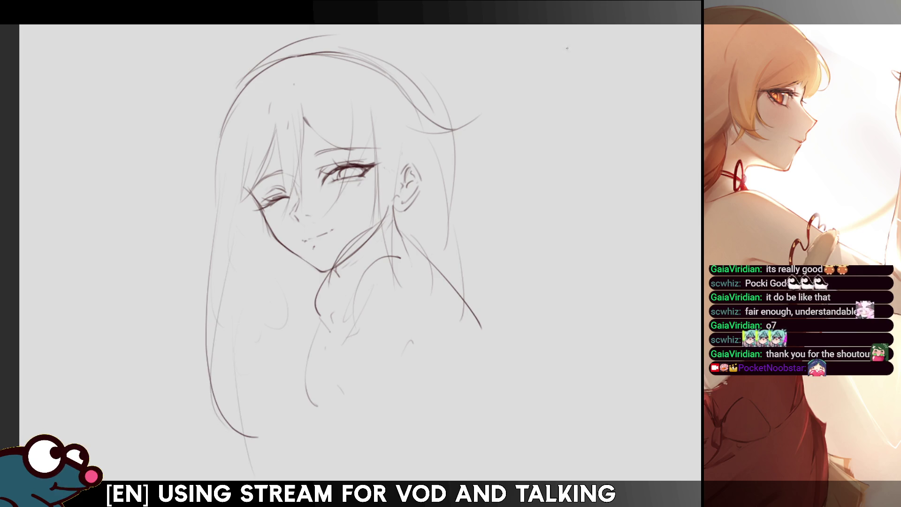
{"action": "key", "text": "h"}
{"action": "key", "text": "h"}
{"action": "key", "text": "ctrl+z"}
{"action": "key", "text": "ctrl+z"}
{"action": "mouse_move", "coordinate": [220, 188]}
{"action": "left_mouse_down"}
{"action": "mouse_move", "coordinate": [215, 352]}
{"action": "mouse_move", "coordinate": [237, 429]}
{"action": "mouse_move", "coordinate": [233, 410]}
{"action": "left_mouse_up"}
{"action": "key", "text": "ctrl+z"}
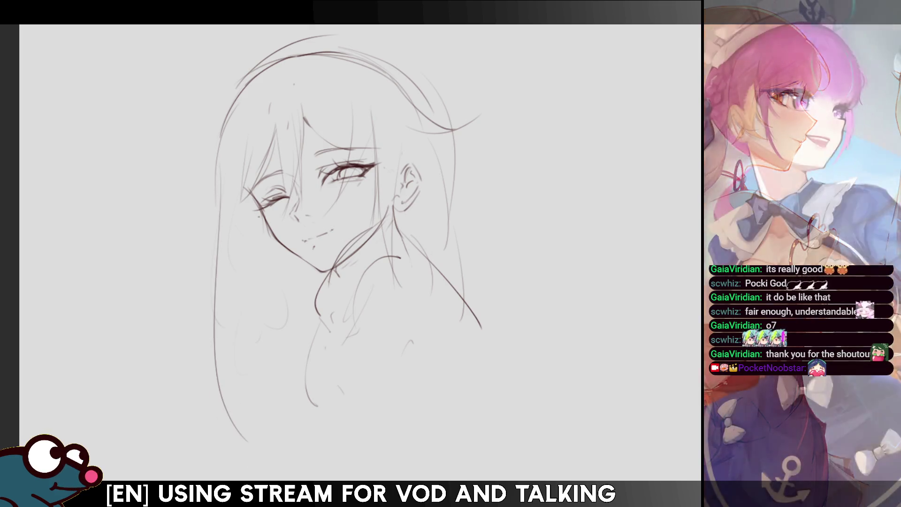
- Redraw the long inner strands of the left hair, undoing misplaced attempts
{"action": "left_click_drag", "start_coordinate": [244, 237], "coordinate": [254, 405]}
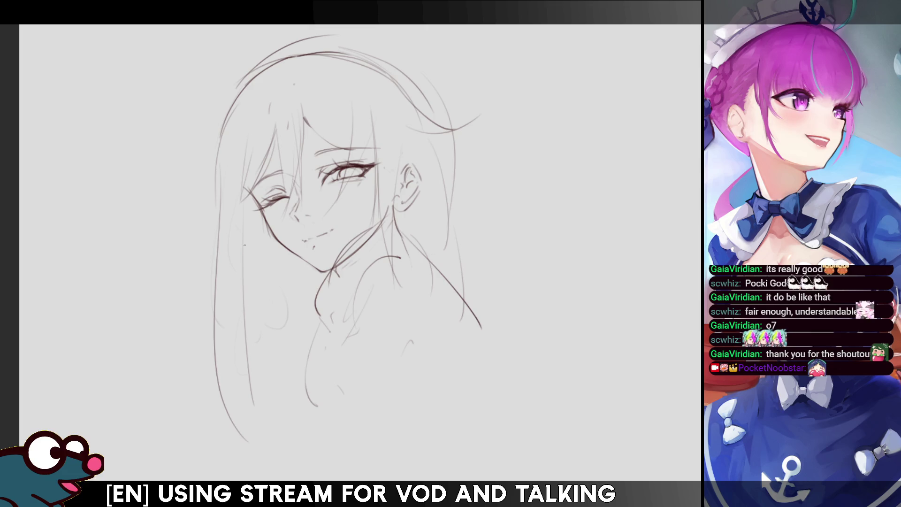
{"action": "left_click_drag", "start_coordinate": [257, 220], "coordinate": [283, 358]}
{"action": "key", "text": "ctrl+z"}
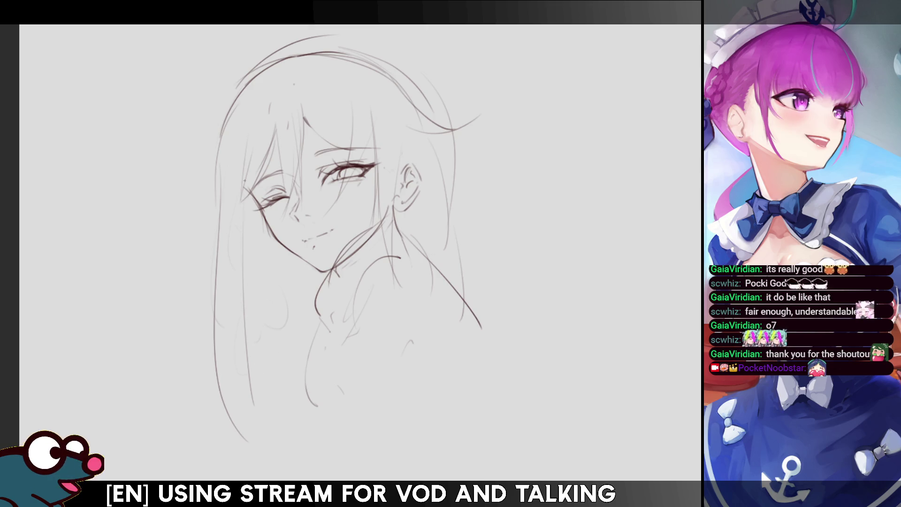
{"action": "left_click_drag", "start_coordinate": [244, 226], "coordinate": [281, 350]}
{"action": "key", "text": "ctrl+z"}
{"action": "mouse_move", "coordinate": [246, 290]}
{"action": "left_mouse_down"}
{"action": "mouse_move", "coordinate": [282, 347]}
{"action": "mouse_move", "coordinate": [270, 335]}
{"action": "mouse_move", "coordinate": [290, 391]}
{"action": "left_mouse_up"}
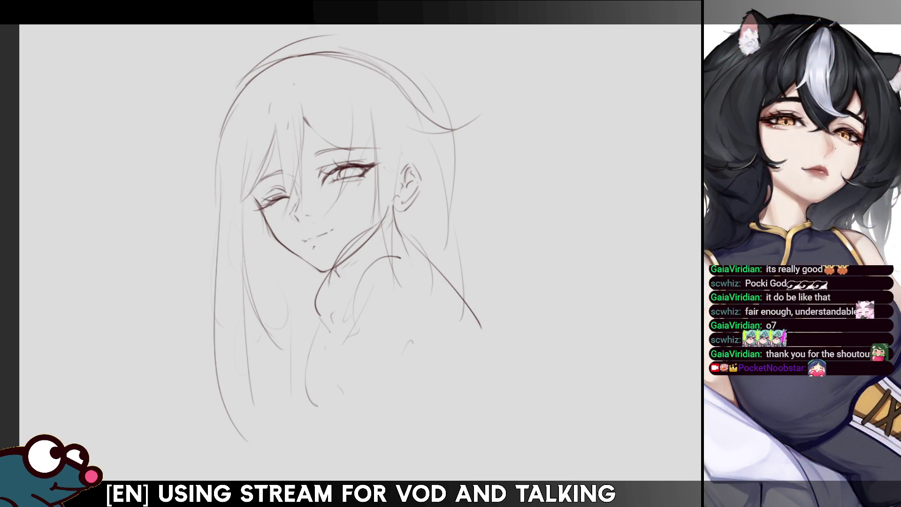
- Move the whole sketch slightly up and right, discarding a trial enlargement
{"action": "key", "text": "ctrl+t"}
{"action": "left_click_drag", "start_coordinate": [431, 143], "coordinate": [434, 141]}
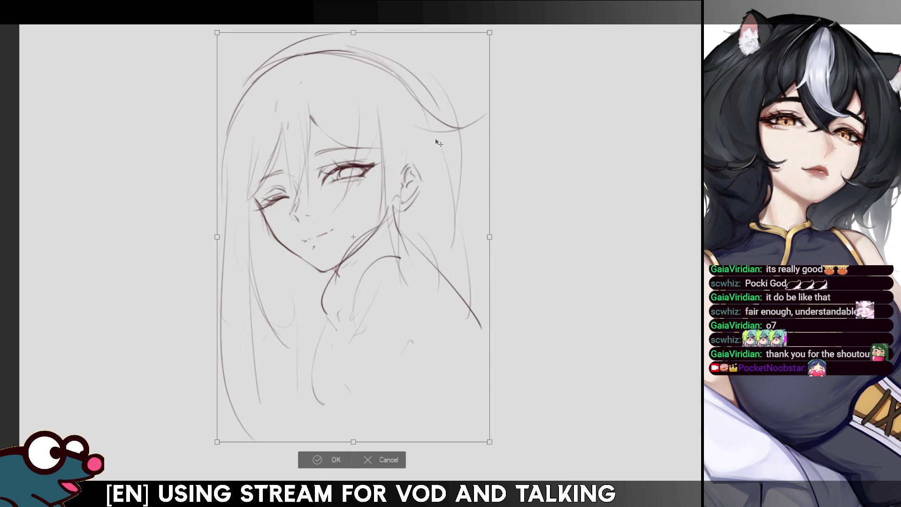
{"action": "left_click", "coordinate": [314, 459]}
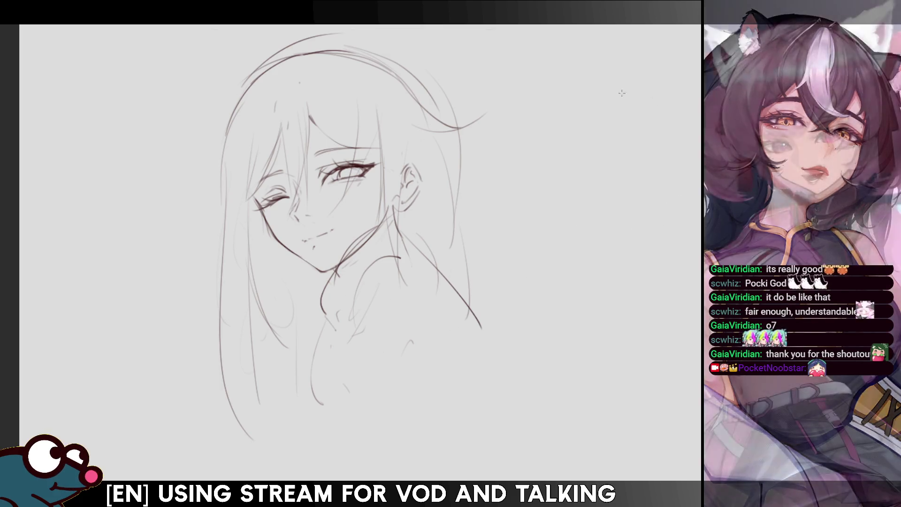
{"action": "key", "text": "ctrl+t"}
{"action": "left_click_drag", "start_coordinate": [352, 32], "coordinate": [352, 26]}
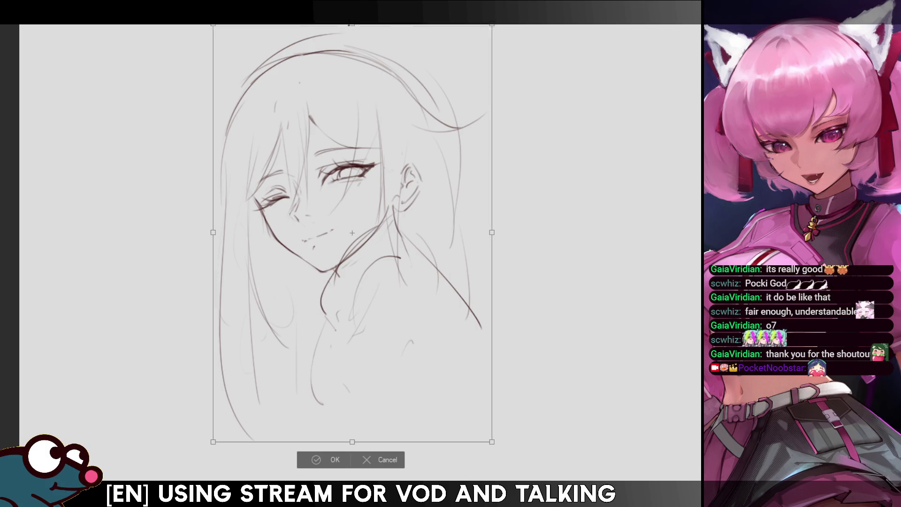
{"action": "left_click", "coordinate": [319, 458]}
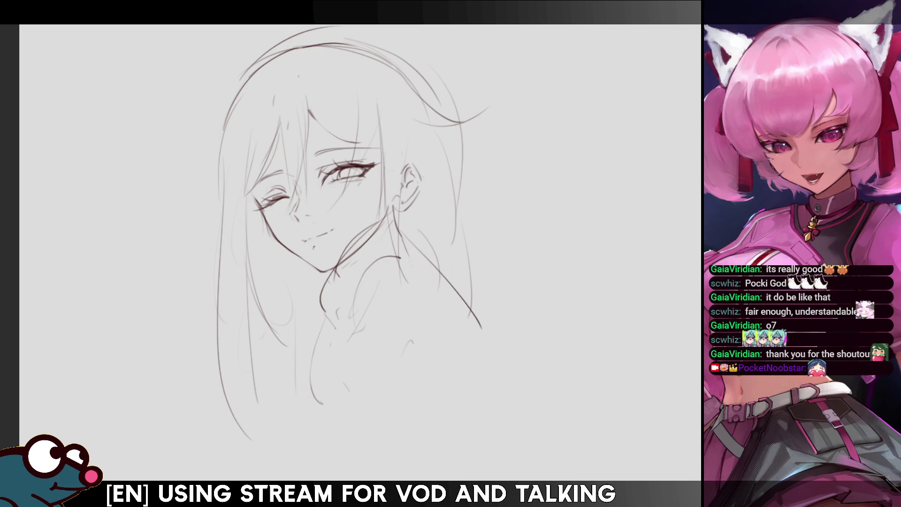
{"action": "key", "text": "ctrl+z"}
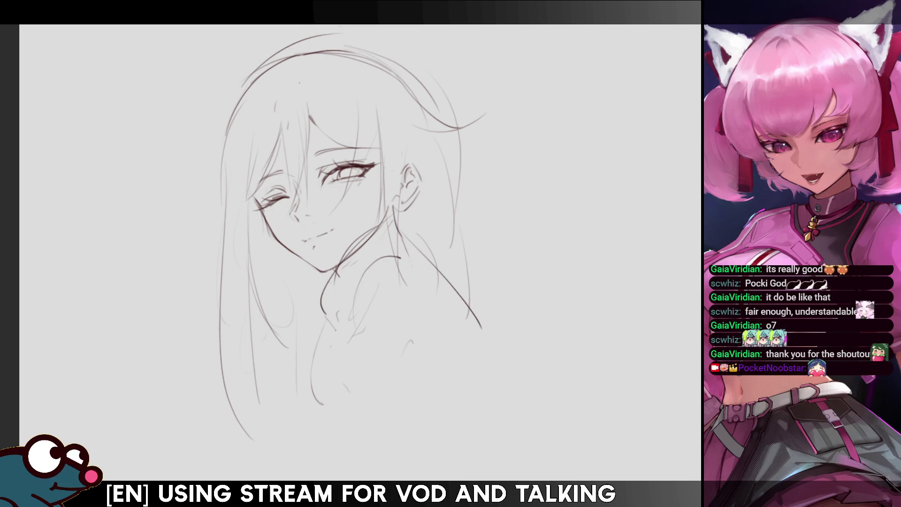
- Draw a hair arc across the forehead and revert the eye-area transform, clearing the selection
{"action": "mouse_move", "coordinate": [366, 141]}
{"action": "left_mouse_down"}
{"action": "mouse_move", "coordinate": [300, 126]}
{"action": "mouse_move", "coordinate": [253, 172]}
{"action": "mouse_move", "coordinate": [264, 207]}
{"action": "mouse_move", "coordinate": [291, 216]}
{"action": "mouse_move", "coordinate": [381, 187]}
{"action": "mouse_move", "coordinate": [375, 122]}
{"action": "left_mouse_up"}
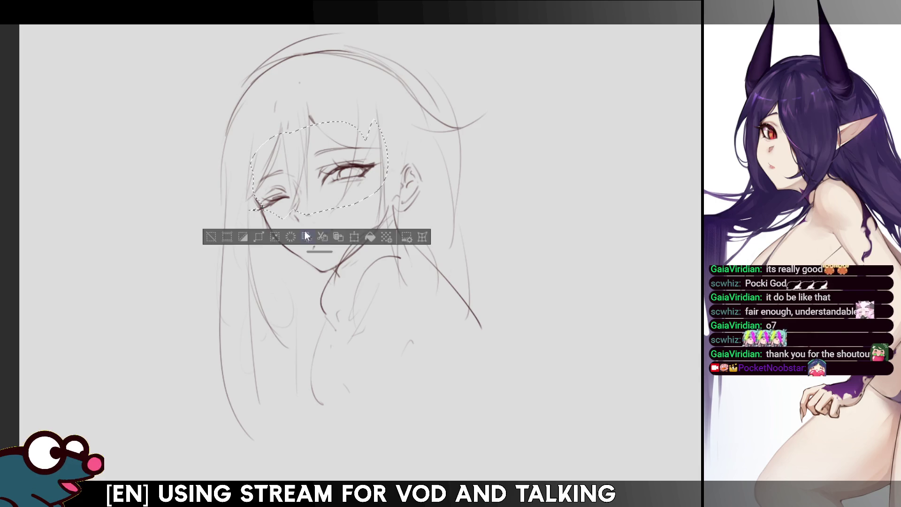
{"action": "left_click", "coordinate": [306, 236]}
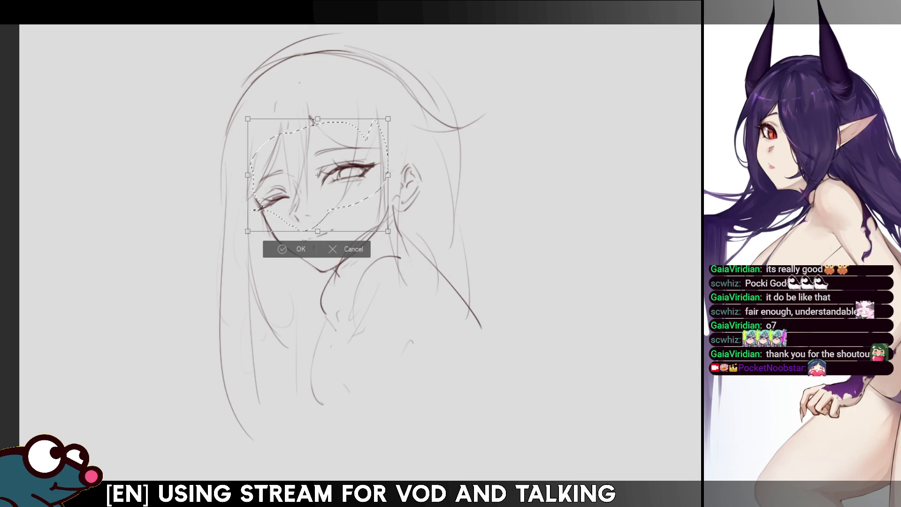
{"action": "key", "text": "Return"}
{"action": "key", "text": "ctrl+d"}
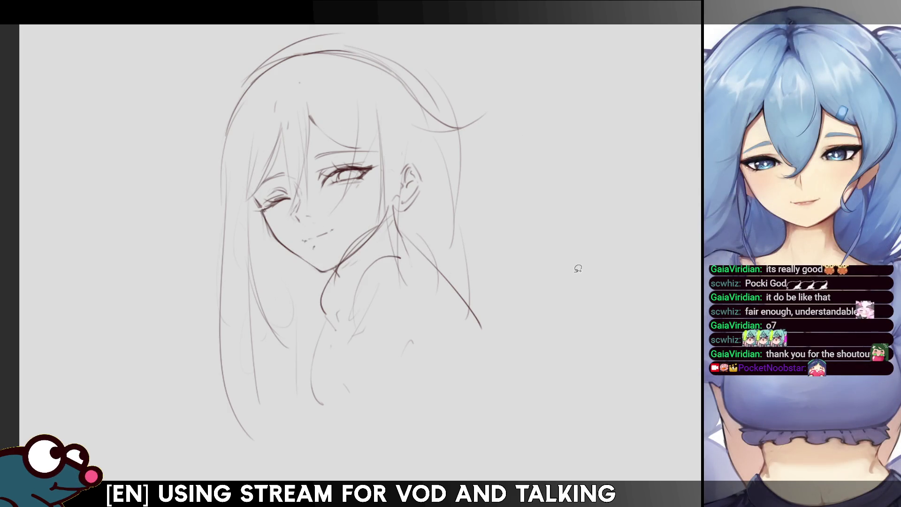
{"action": "key", "text": "ctrl+z"}
{"action": "key", "text": "ctrl+z"}
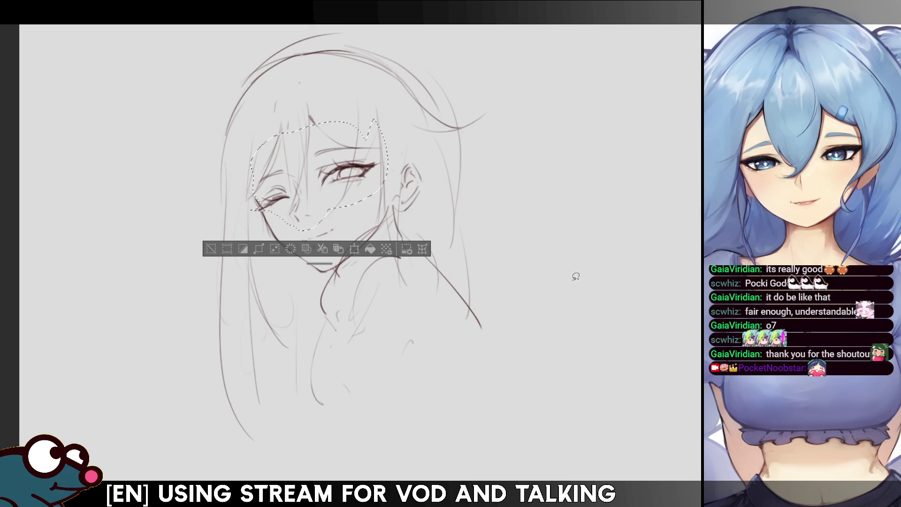
{"action": "key", "text": "ctrl+d"}
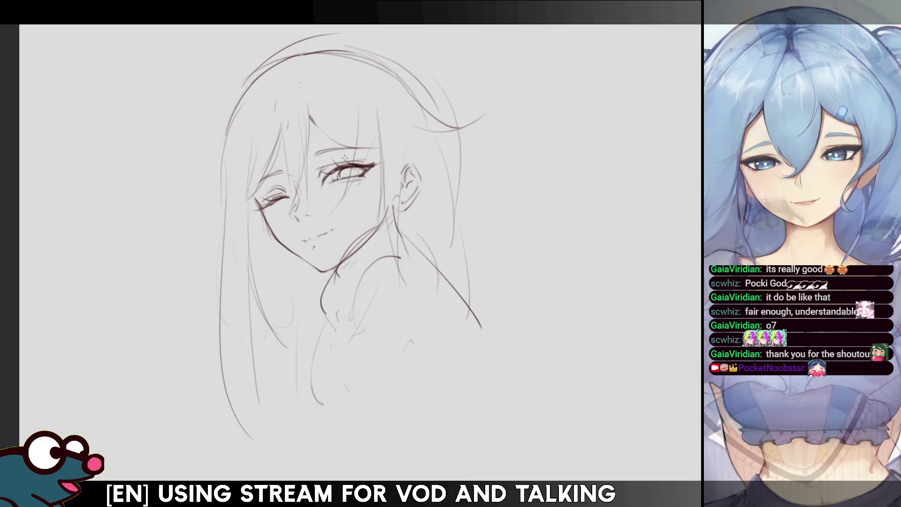
{"action": "key", "text": "b"}
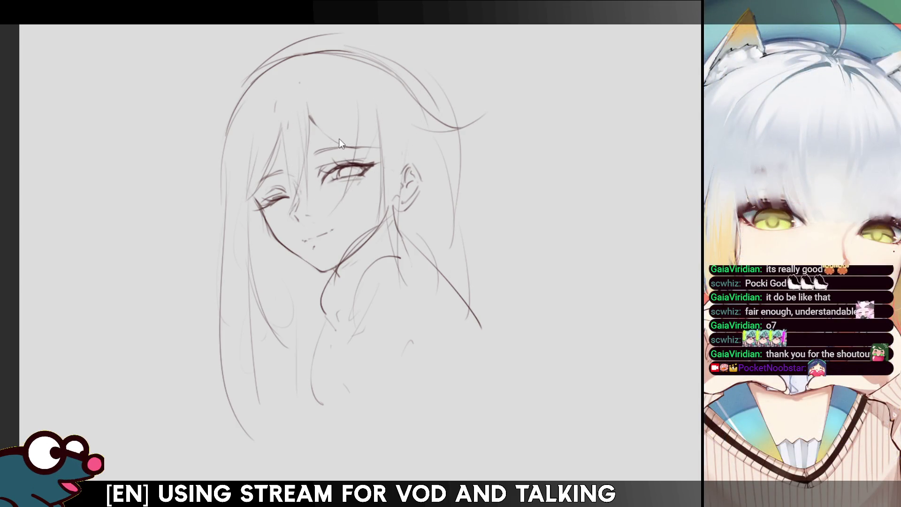
- Add neck, shoulder and back-curve strokes, undoing a stray right-hair line and body stroke
{"action": "key", "text": "h"}
{"action": "key", "text": "h"}
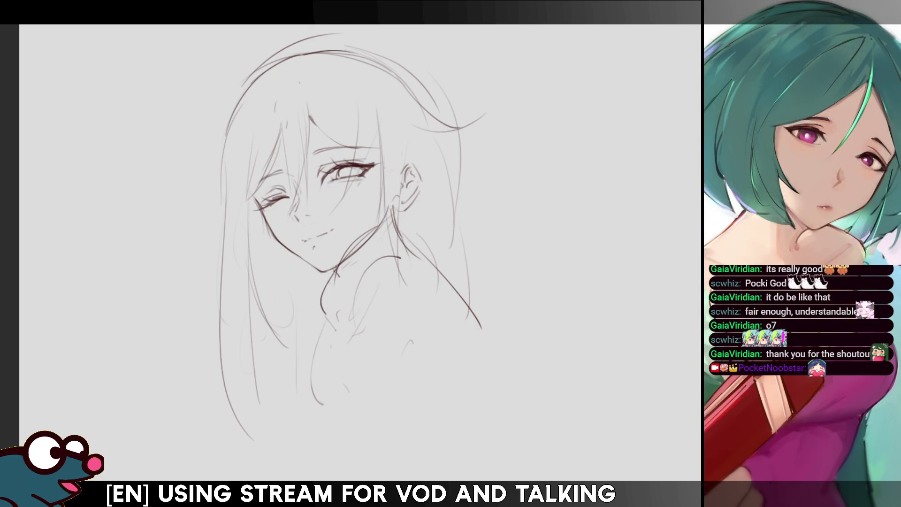
{"action": "left_click_drag", "start_coordinate": [336, 271], "coordinate": [353, 291]}
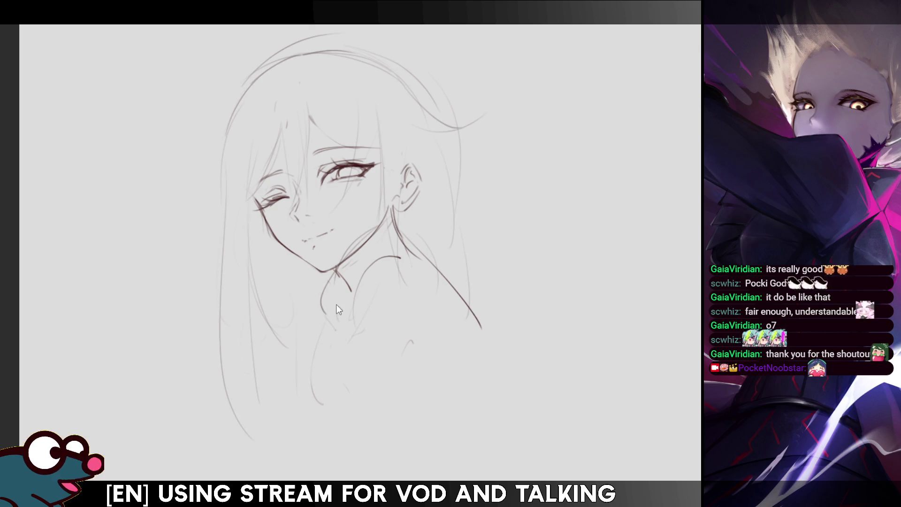
{"action": "left_click_drag", "start_coordinate": [312, 357], "coordinate": [323, 443]}
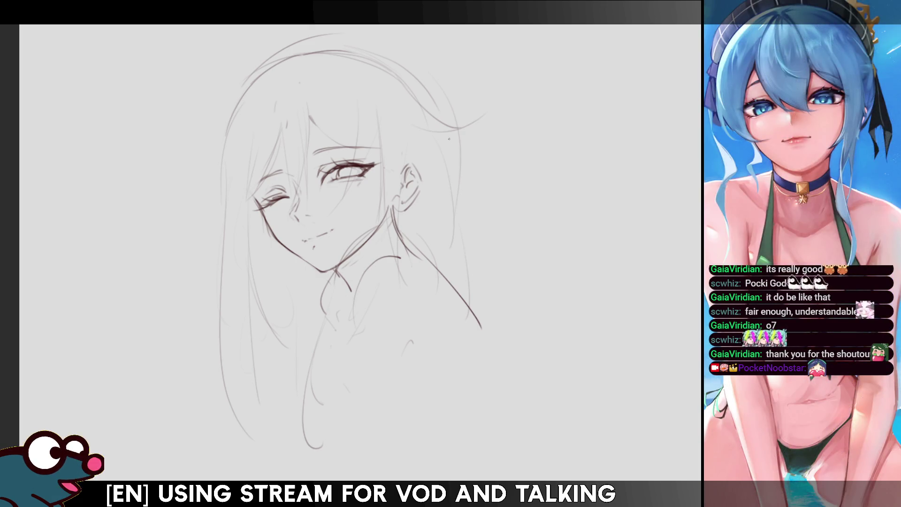
{"action": "left_click_drag", "start_coordinate": [446, 159], "coordinate": [448, 269]}
{"action": "key", "text": "ctrl+z"}
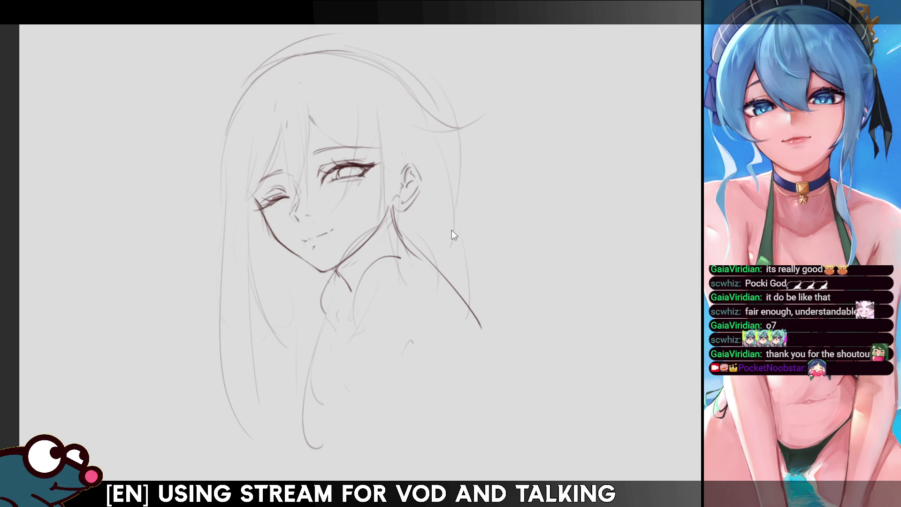
{"action": "key", "text": "ctrl+z"}
{"action": "left_click_drag", "start_coordinate": [476, 322], "coordinate": [505, 399]}
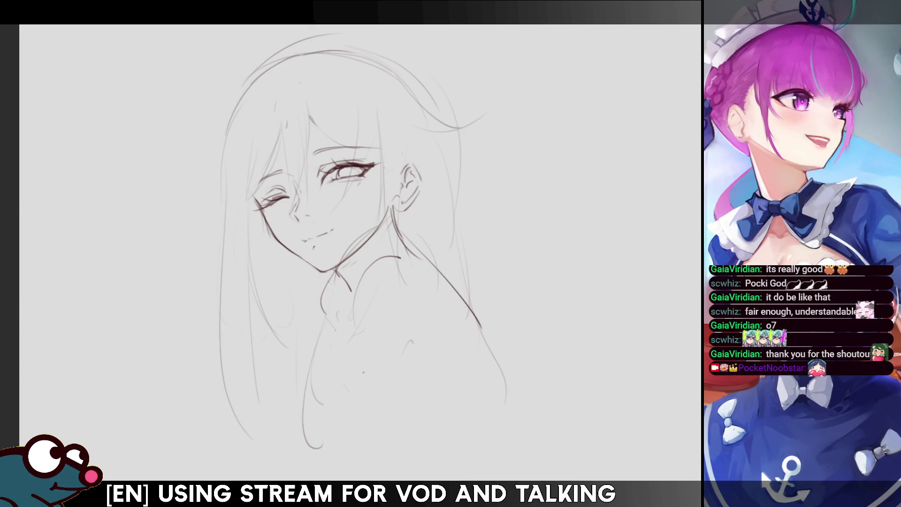
{"action": "left_click_drag", "start_coordinate": [448, 309], "coordinate": [367, 369]}
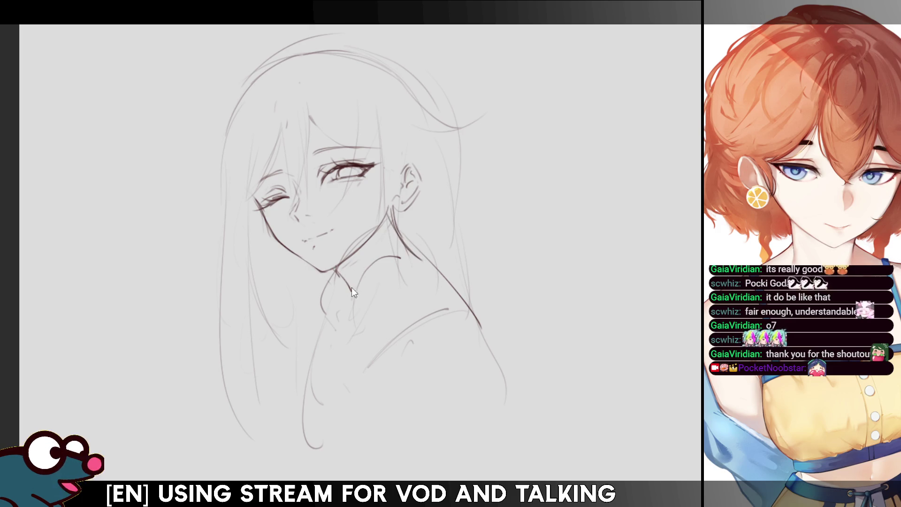
- Remove stray strokes below the shoulder and draw a darker neck line from ear to shoulder
{"action": "key", "text": "h"}
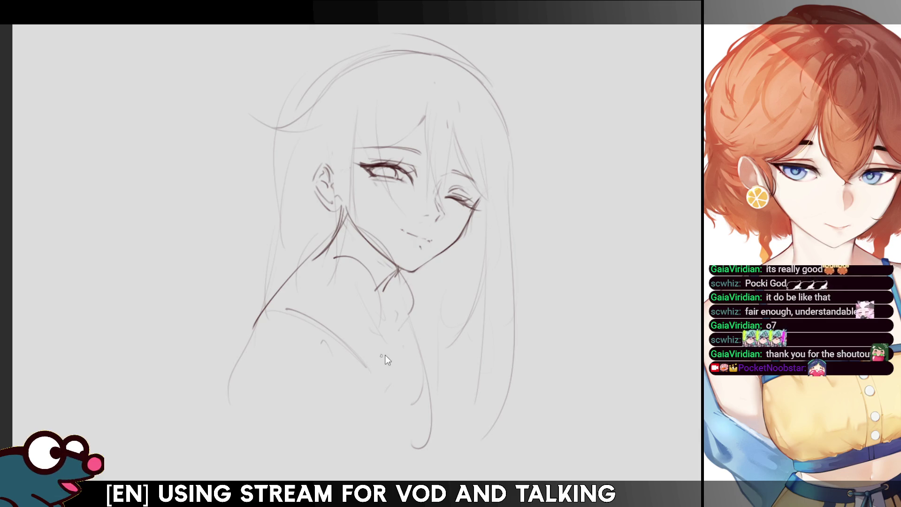
{"action": "key", "text": "ctrl+z"}
{"action": "key", "text": "ctrl+z"}
{"action": "key", "text": "ctrl+z"}
{"action": "key", "text": "ctrl+z"}
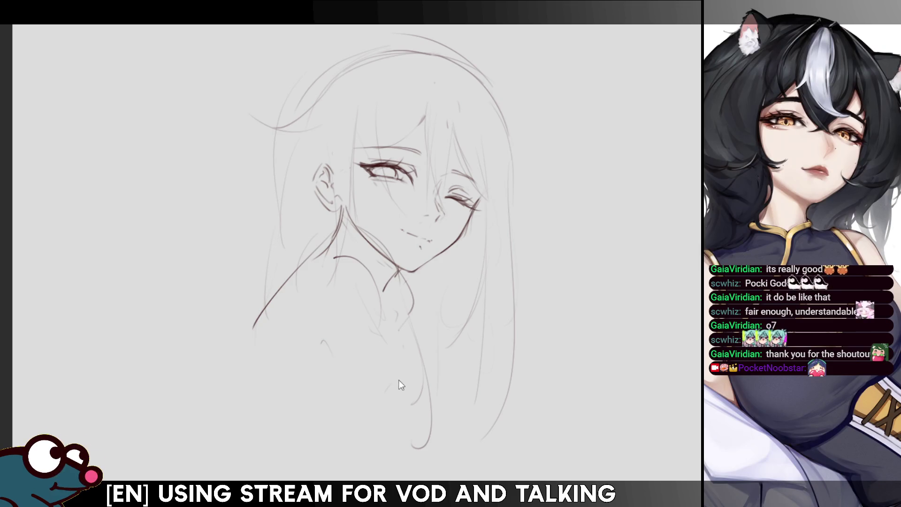
{"action": "key", "text": "ctrl+z"}
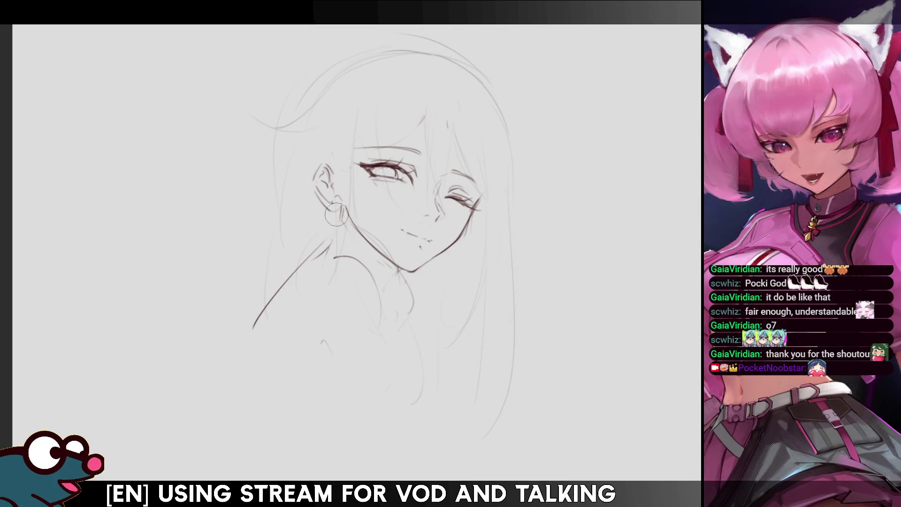
{"action": "key", "text": "h"}
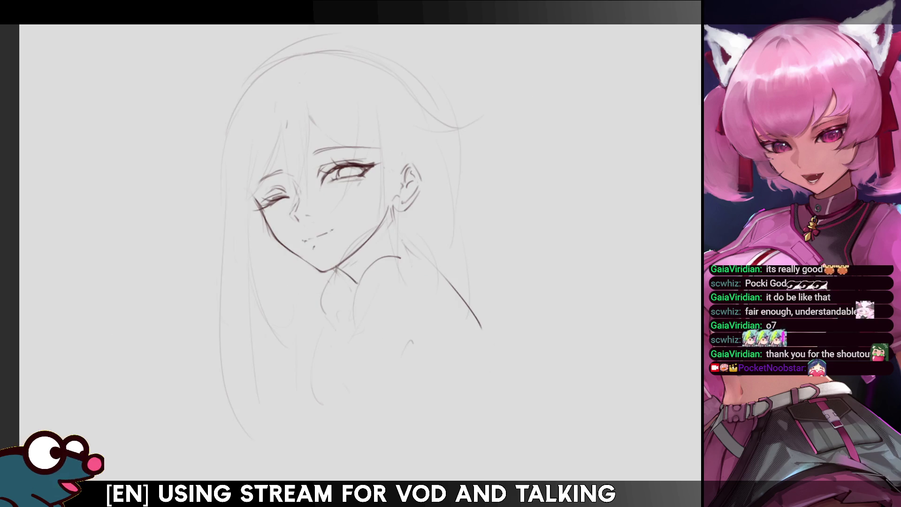
{"action": "left_click_drag", "start_coordinate": [390, 213], "coordinate": [414, 254]}
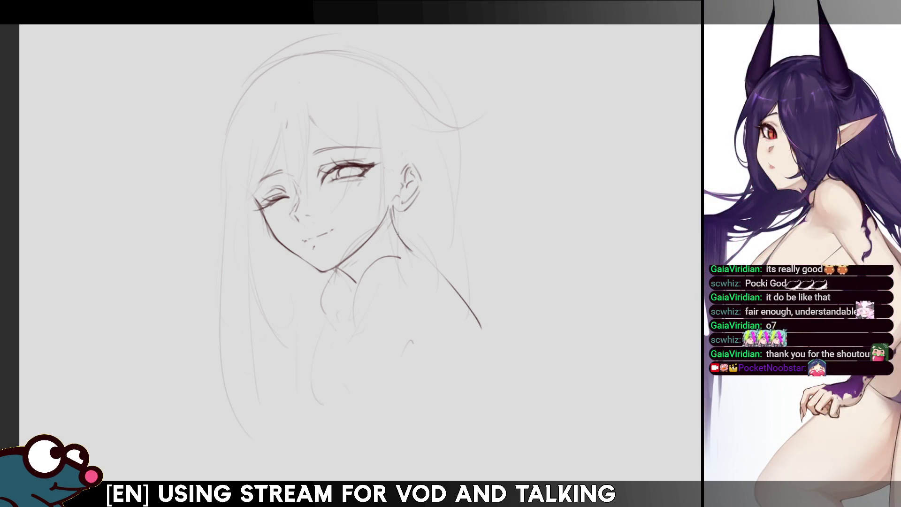
{"action": "left_click_drag", "start_coordinate": [393, 220], "coordinate": [481, 318]}
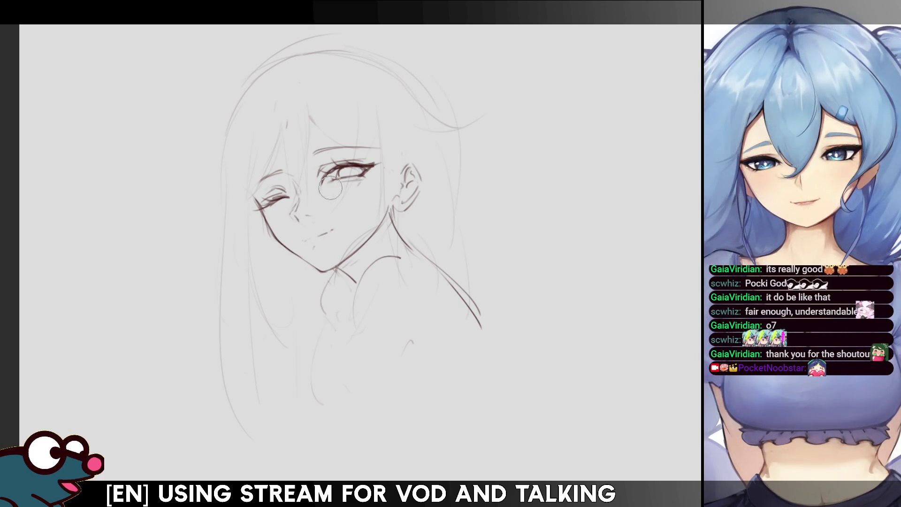
{"action": "key", "text": "m"}
{"action": "key", "text": "m"}
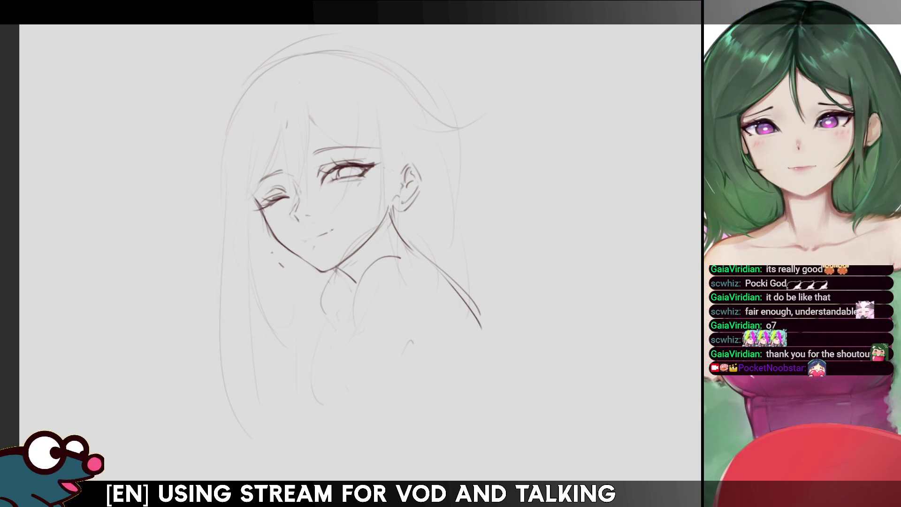
- Sketch the hand under the chin and a long line running down from it
{"action": "left_click_drag", "start_coordinate": [264, 234], "coordinate": [323, 310]}
{"action": "key", "text": "m"}
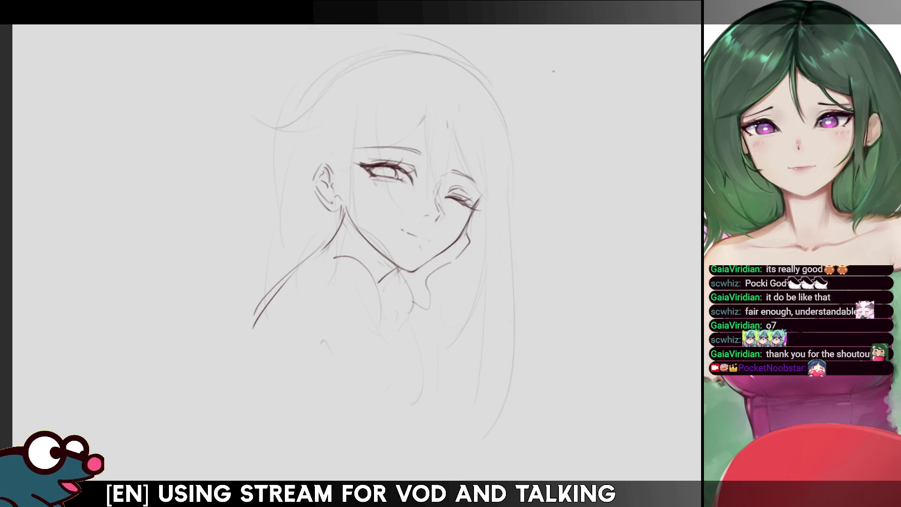
{"action": "key", "text": "m"}
{"action": "mouse_move", "coordinate": [298, 303]}
{"action": "left_mouse_down"}
{"action": "mouse_move", "coordinate": [280, 422]}
{"action": "mouse_move", "coordinate": [319, 435]}
{"action": "left_mouse_up"}
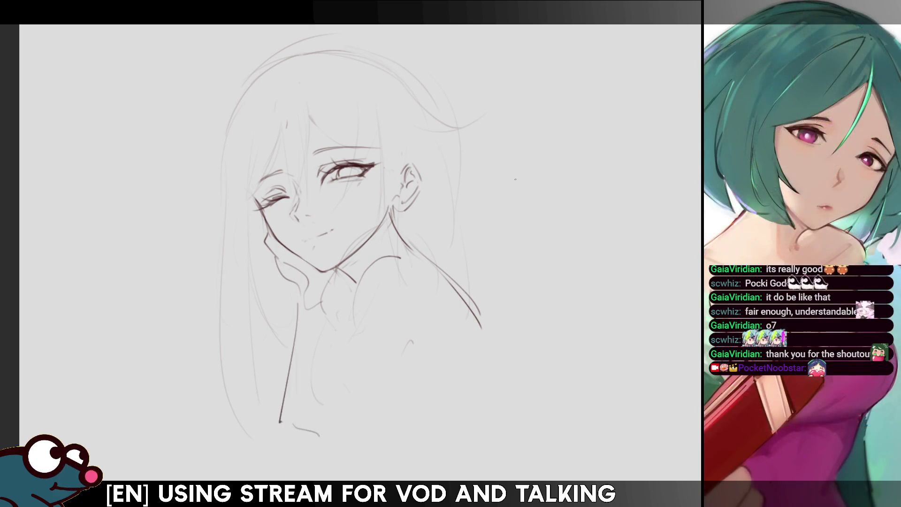
- Recentre the sketch in view and draw the shoulder line curving from the chin toward the neck
{"action": "scroll", "coordinate": [357, 211], "scroll_direction": "down", "scroll_amount": 3}
{"action": "scroll", "coordinate": [356, 211], "scroll_direction": "up", "scroll_amount": 3}
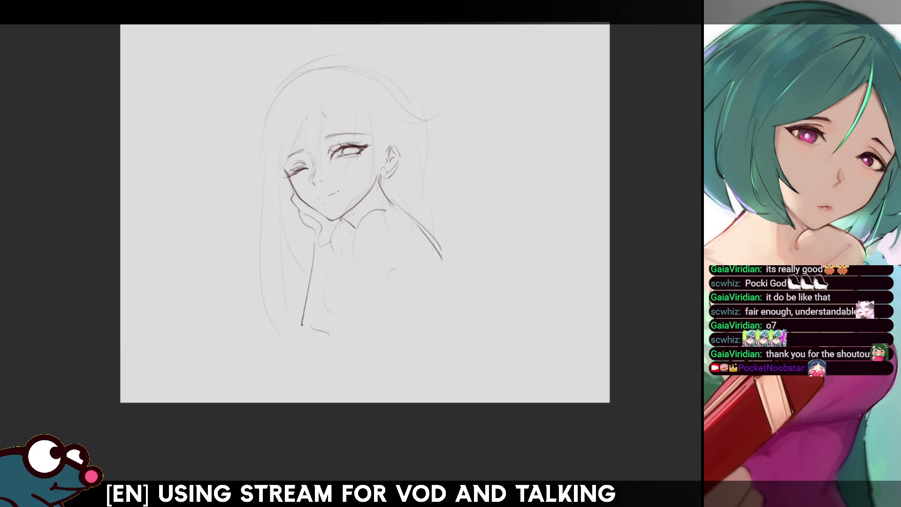
{"action": "scroll", "coordinate": [357, 251], "scroll_direction": "up", "scroll_amount": 3}
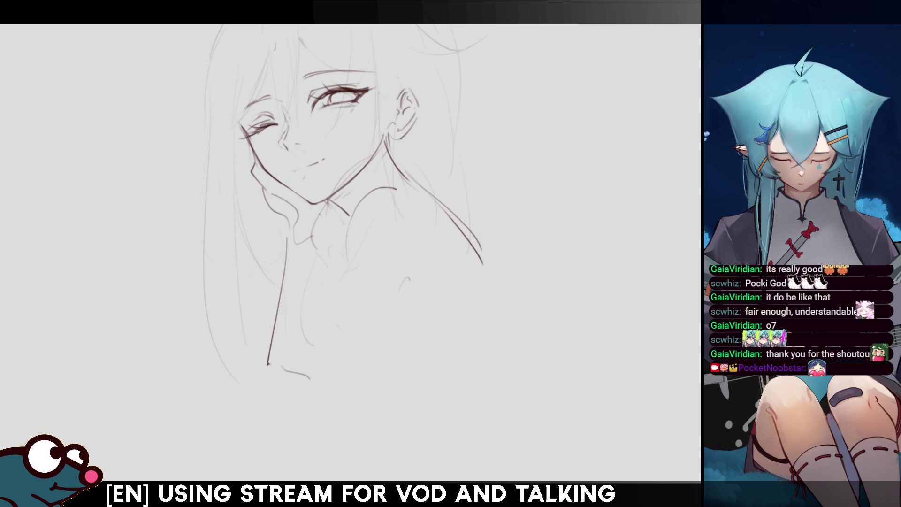
{"action": "scroll", "coordinate": [354, 171], "scroll_direction": "down", "scroll_amount": 2}
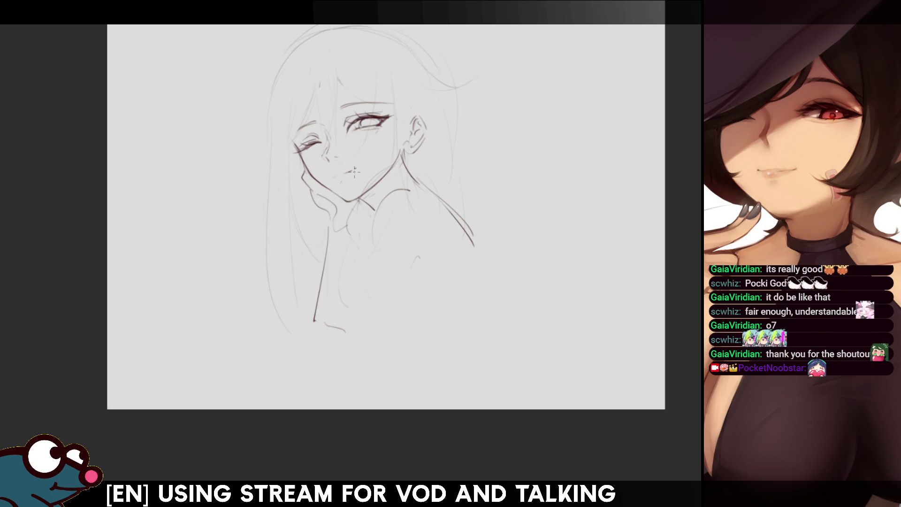
{"action": "left_click_drag", "start_coordinate": [355, 171], "coordinate": [338, 201]}
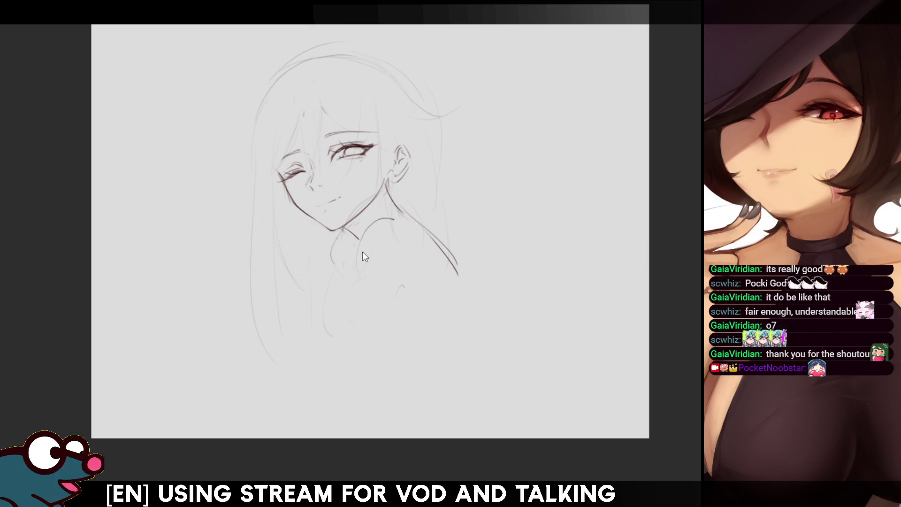
{"action": "left_click_drag", "start_coordinate": [377, 224], "coordinate": [358, 260]}
{"action": "left_click_drag", "start_coordinate": [378, 221], "coordinate": [324, 373]}
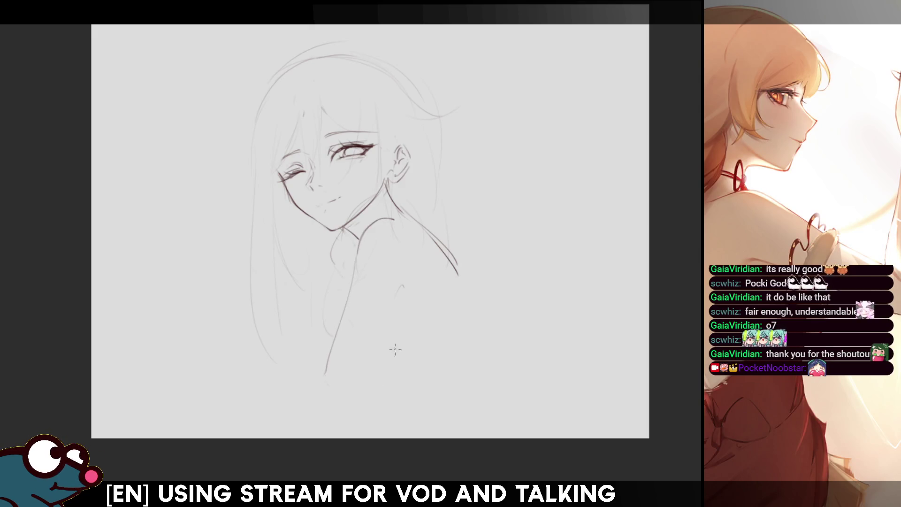
- Try arm strokes and curves along the figure's right side and bottom, undoing most of them
{"action": "left_click_drag", "start_coordinate": [381, 327], "coordinate": [371, 355]}
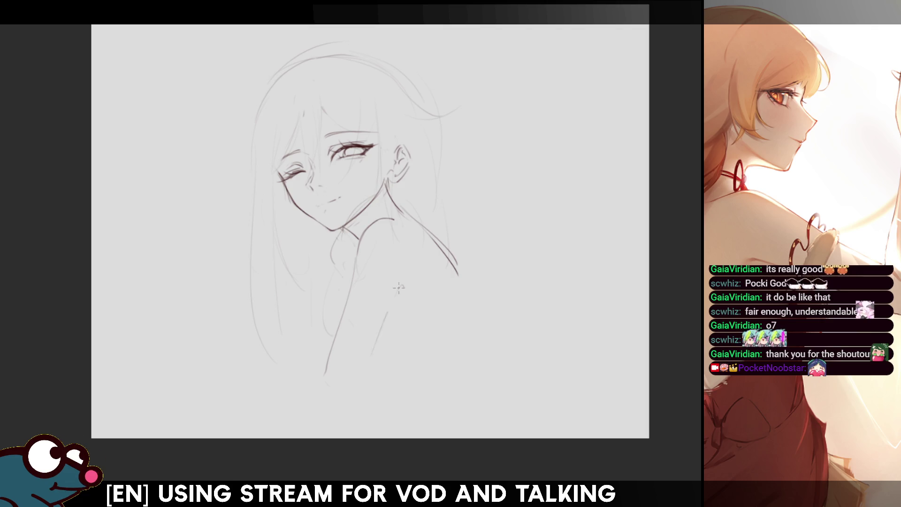
{"action": "left_click_drag", "start_coordinate": [400, 282], "coordinate": [376, 350]}
{"action": "key", "text": "ctrl+z"}
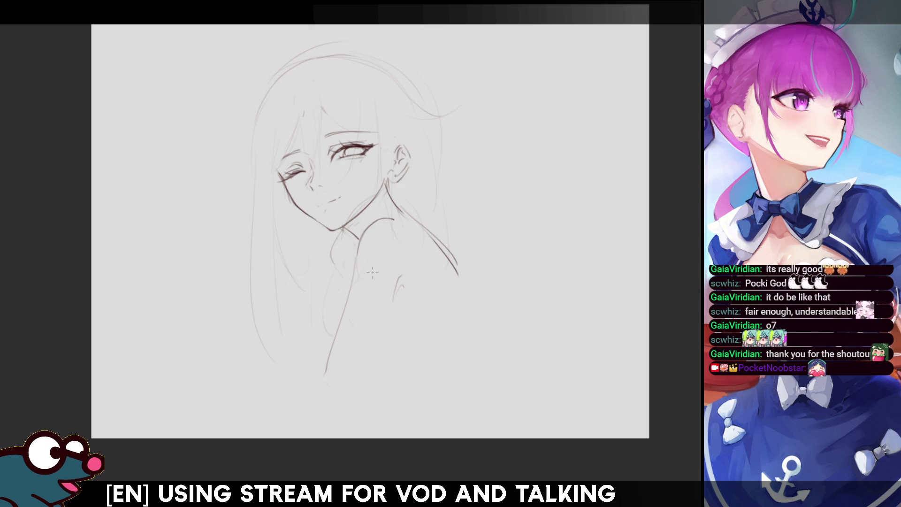
{"action": "left_click_drag", "start_coordinate": [364, 258], "coordinate": [373, 355]}
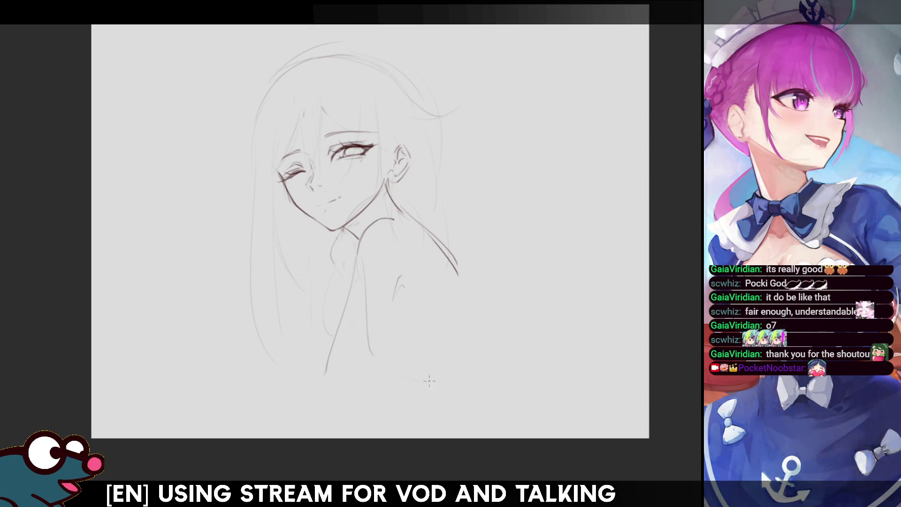
{"action": "left_click_drag", "start_coordinate": [462, 279], "coordinate": [471, 362]}
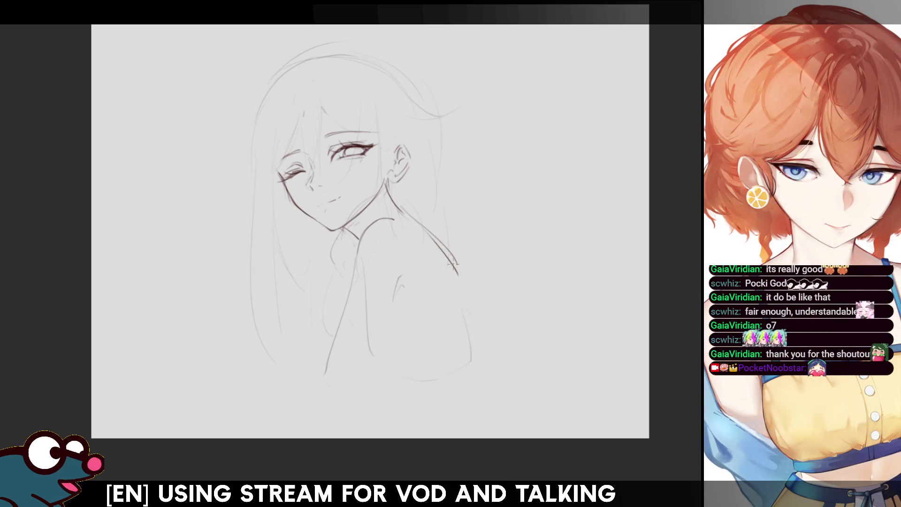
{"action": "left_click_drag", "start_coordinate": [444, 382], "coordinate": [467, 293]}
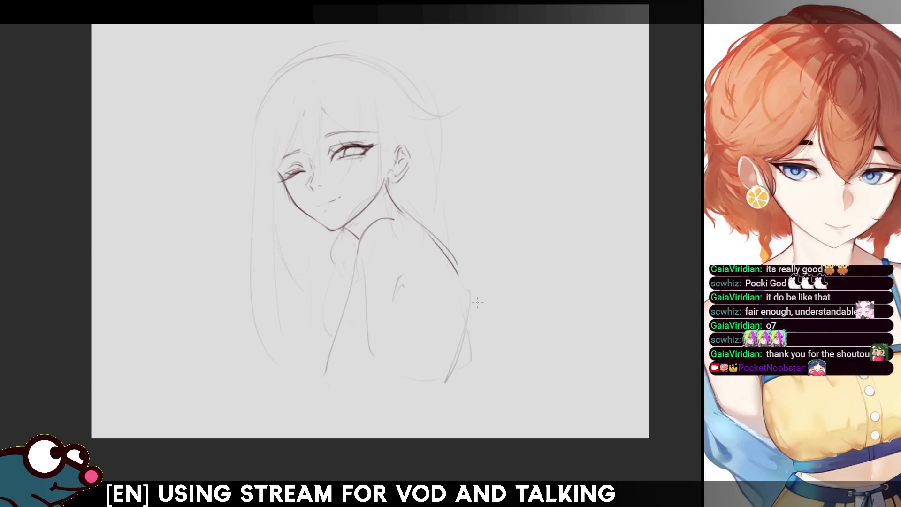
{"action": "key", "text": "h"}
{"action": "key", "text": "h"}
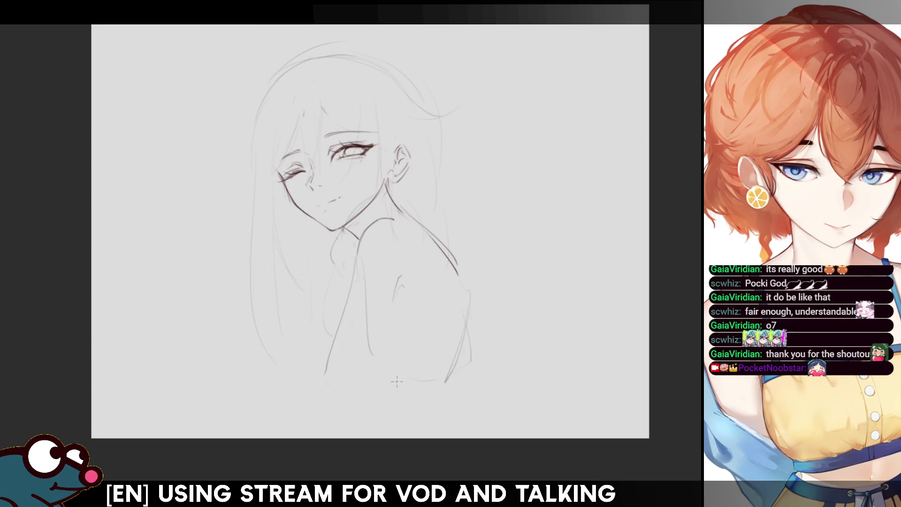
{"action": "key", "text": "ctrl+z"}
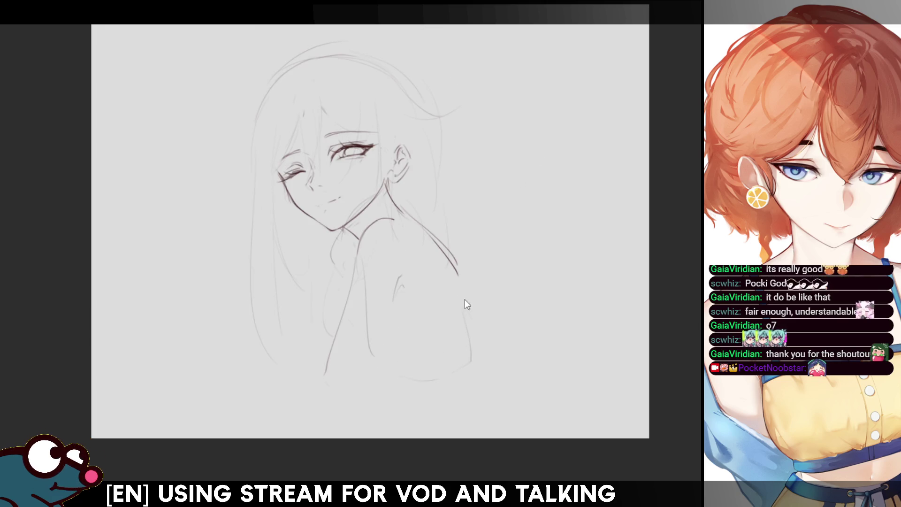
{"action": "left_click_drag", "start_coordinate": [467, 299], "coordinate": [453, 372]}
{"action": "left_click_drag", "start_coordinate": [372, 353], "coordinate": [443, 370]}
{"action": "left_click_drag", "start_coordinate": [381, 355], "coordinate": [448, 383]}
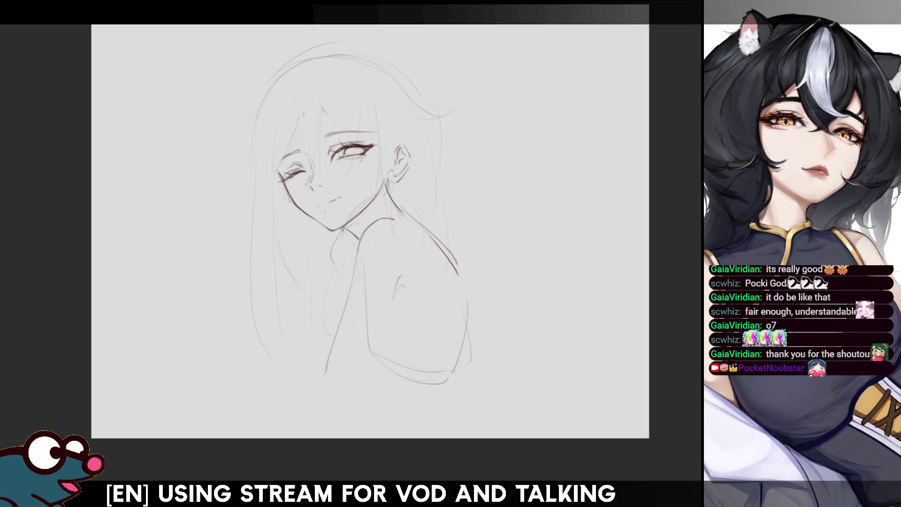
{"action": "key", "text": "ctrl+z"}
{"action": "key", "text": "ctrl+z"}
{"action": "key", "text": "ctrl+z"}
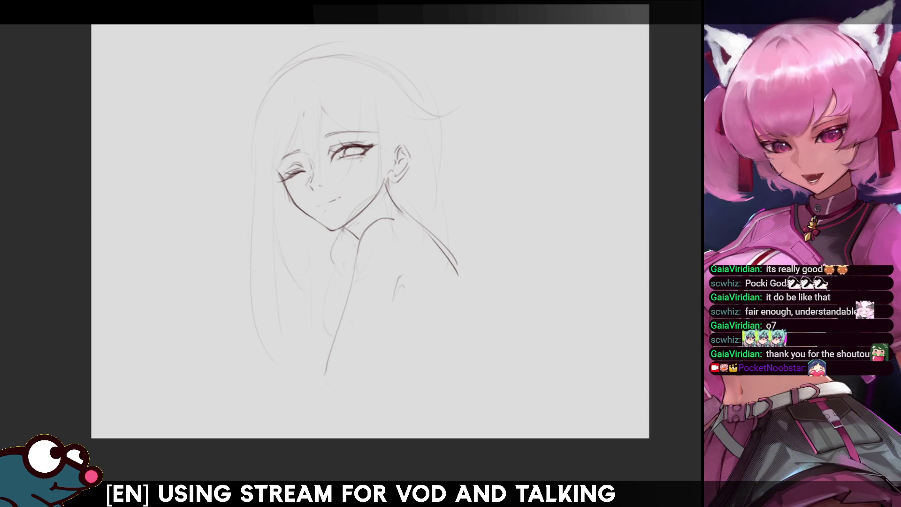
{"action": "key", "text": "ctrl+z"}
{"action": "key", "text": "ctrl+z"}
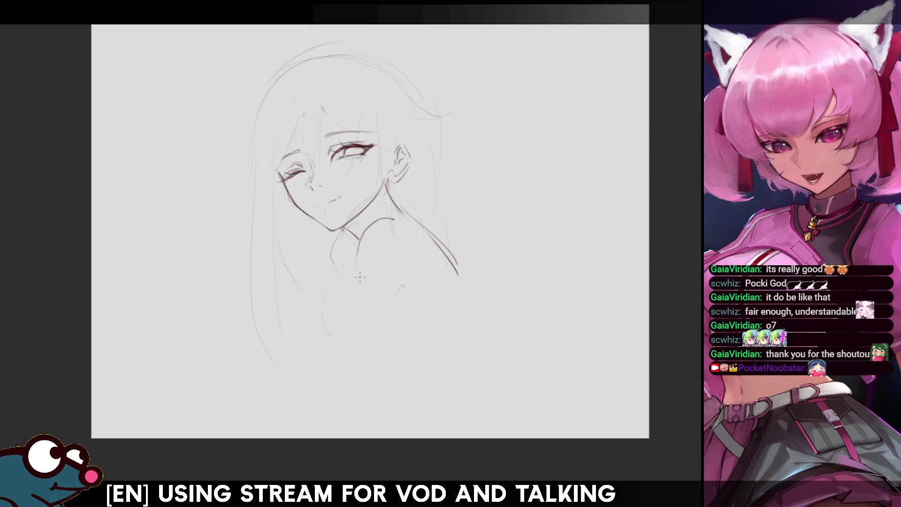
- Settle on a long curved arm line running down from the shoulder
{"action": "left_click_drag", "start_coordinate": [366, 231], "coordinate": [352, 300]}
{"action": "key", "text": "ctrl+z"}
{"action": "left_click_drag", "start_coordinate": [360, 243], "coordinate": [341, 366]}
{"action": "key", "text": "ctrl+z"}
{"action": "left_click_drag", "start_coordinate": [355, 275], "coordinate": [336, 398]}
{"action": "key", "text": "ctrl+z"}
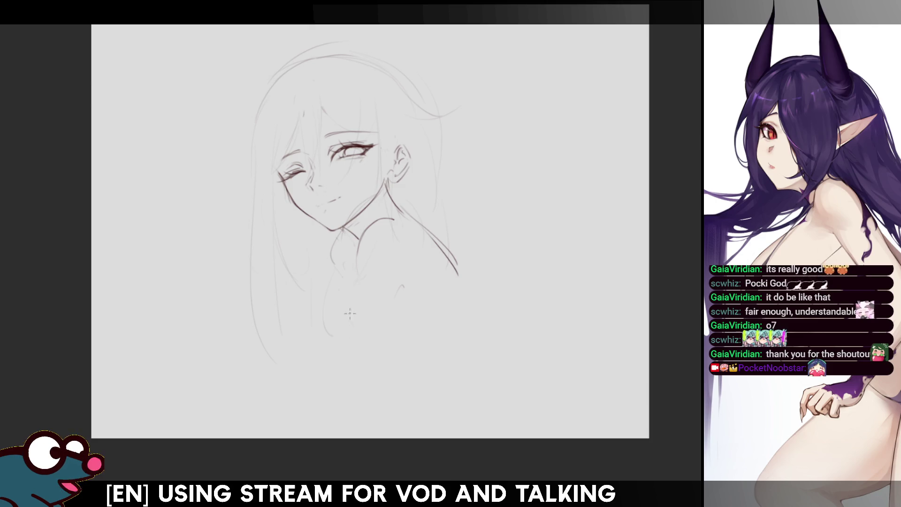
{"action": "left_click_drag", "start_coordinate": [359, 242], "coordinate": [350, 302]}
{"action": "key", "text": "ctrl+z"}
{"action": "mouse_move", "coordinate": [360, 242]}
{"action": "left_mouse_down"}
{"action": "mouse_move", "coordinate": [328, 396]}
{"action": "mouse_move", "coordinate": [342, 376]}
{"action": "mouse_move", "coordinate": [334, 401]}
{"action": "left_mouse_up"}
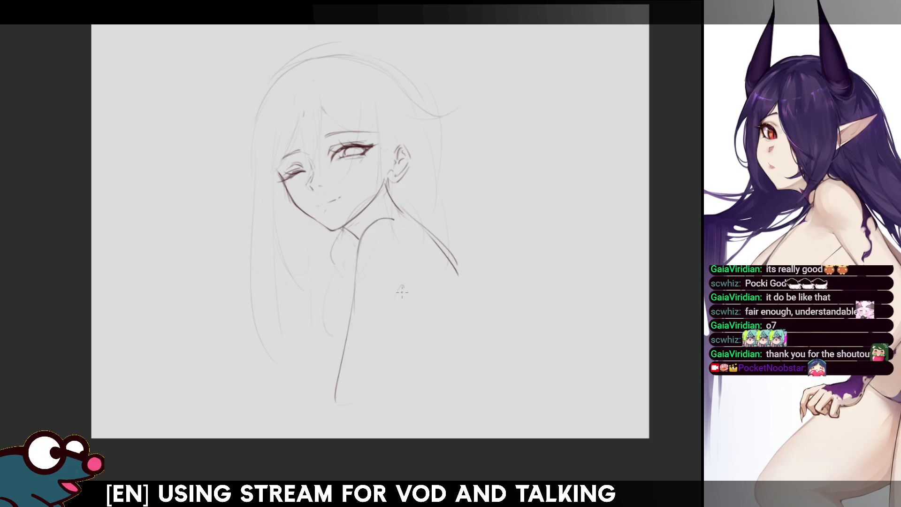
- Add the back stroke beside the arm and curves near the hand and fingers
{"action": "left_click_drag", "start_coordinate": [402, 283], "coordinate": [391, 329]}
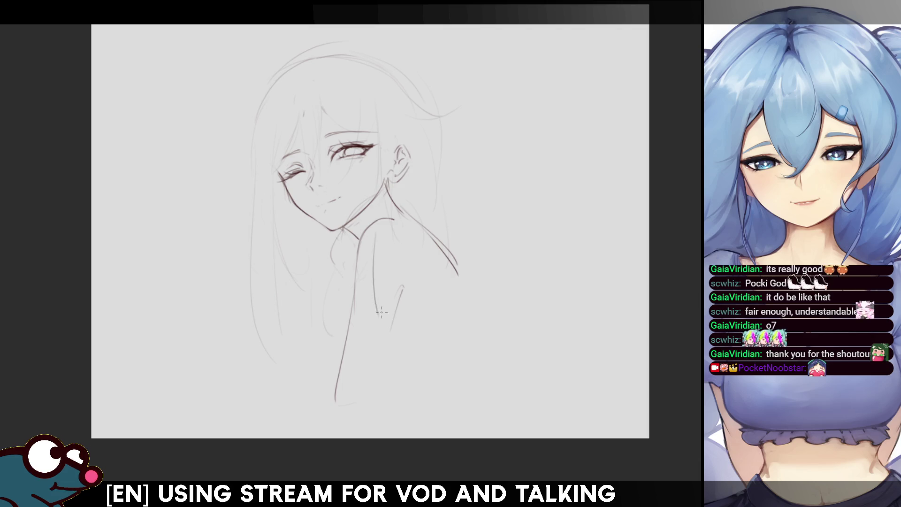
{"action": "left_click_drag", "start_coordinate": [403, 219], "coordinate": [374, 288]}
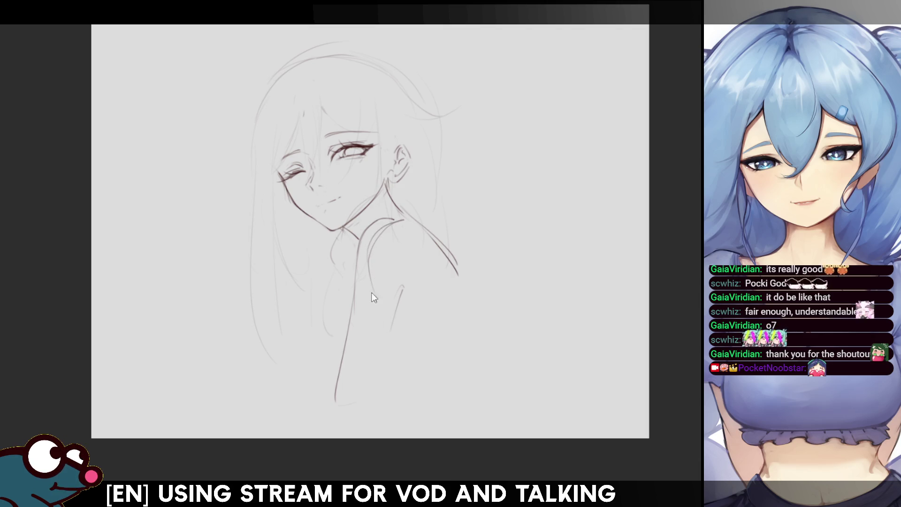
{"action": "left_click_drag", "start_coordinate": [370, 274], "coordinate": [402, 359]}
{"action": "mouse_move", "coordinate": [423, 370]}
{"action": "left_mouse_down"}
{"action": "mouse_move", "coordinate": [465, 368]}
{"action": "mouse_move", "coordinate": [465, 378]}
{"action": "mouse_move", "coordinate": [469, 337]}
{"action": "left_mouse_up"}
{"action": "key", "text": "ctrl+z"}
- Redraw the shoulder curve and the arm around the bottom, extending the side line downward
{"action": "key", "text": "h"}
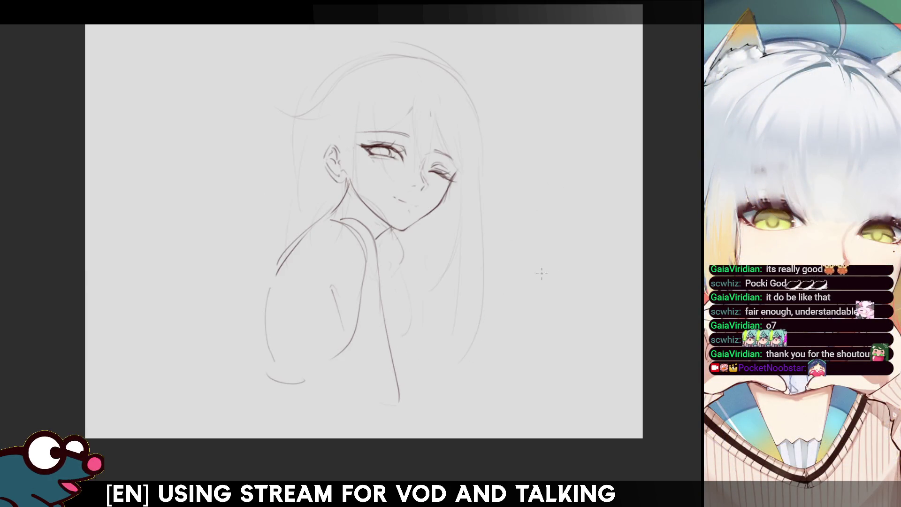
{"action": "key", "text": "h"}
{"action": "key", "text": "ctrl+z"}
{"action": "key", "text": "ctrl+z"}
{"action": "key", "text": "ctrl+z"}
{"action": "mouse_move", "coordinate": [392, 221]}
{"action": "left_mouse_down"}
{"action": "mouse_move", "coordinate": [361, 278]}
{"action": "mouse_move", "coordinate": [384, 357]}
{"action": "left_mouse_up"}
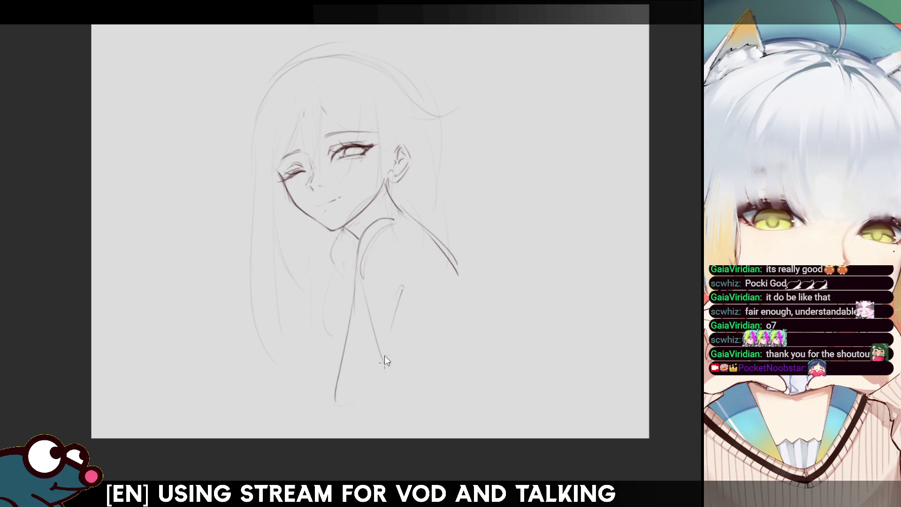
{"action": "key", "text": "ctrl+z"}
{"action": "mouse_move", "coordinate": [367, 284]}
{"action": "left_mouse_down"}
{"action": "mouse_move", "coordinate": [450, 388]}
{"action": "mouse_move", "coordinate": [475, 296]}
{"action": "left_mouse_up"}
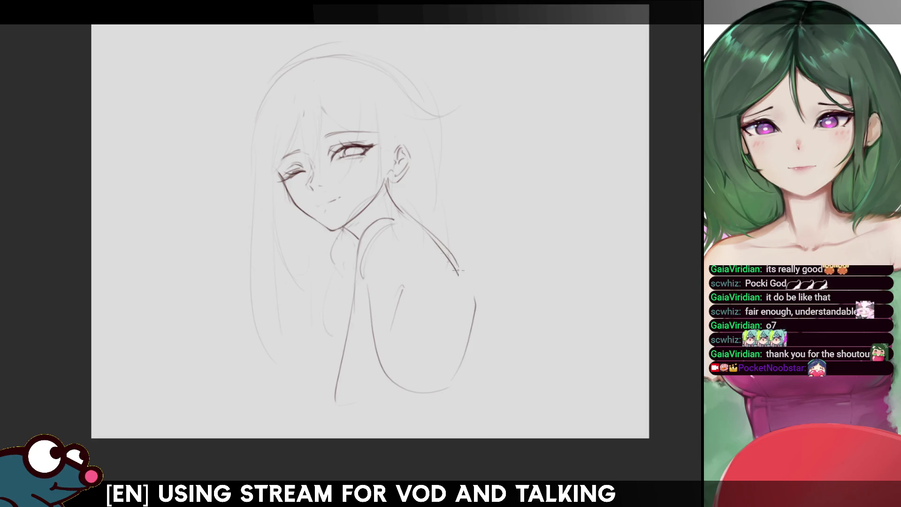
{"action": "mouse_move", "coordinate": [444, 251]}
{"action": "left_mouse_down"}
{"action": "mouse_move", "coordinate": [475, 324]}
{"action": "mouse_move", "coordinate": [477, 388]}
{"action": "left_mouse_up"}
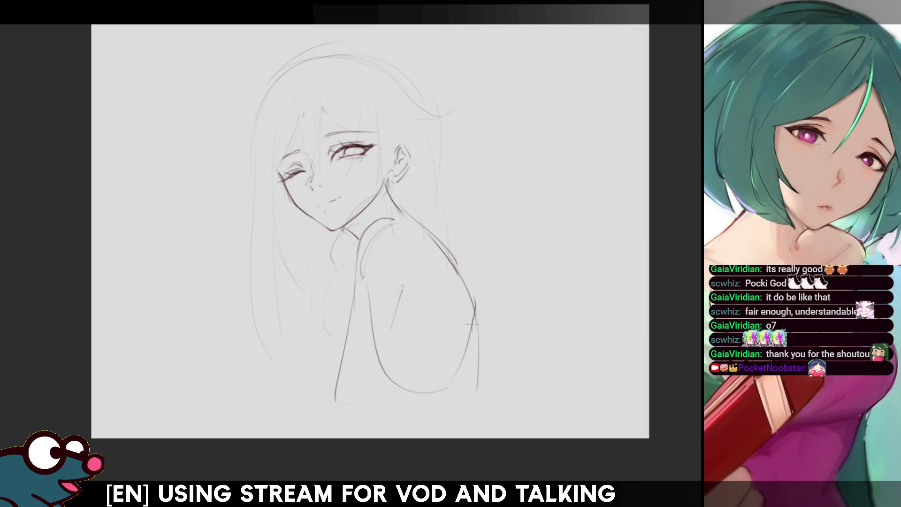
{"action": "left_click_drag", "start_coordinate": [476, 312], "coordinate": [465, 420]}
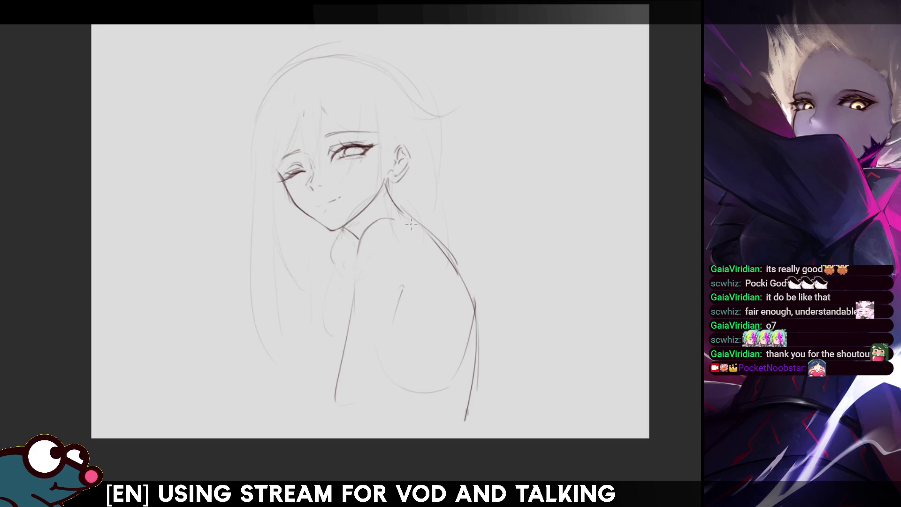
- Darken the shoulder arc and draw a curve under the chin, removing stray strokes
{"action": "left_click_drag", "start_coordinate": [365, 225], "coordinate": [379, 220]}
{"action": "key", "text": "h"}
{"action": "key", "text": "h"}
{"action": "left_click_drag", "start_coordinate": [350, 257], "coordinate": [326, 287]}
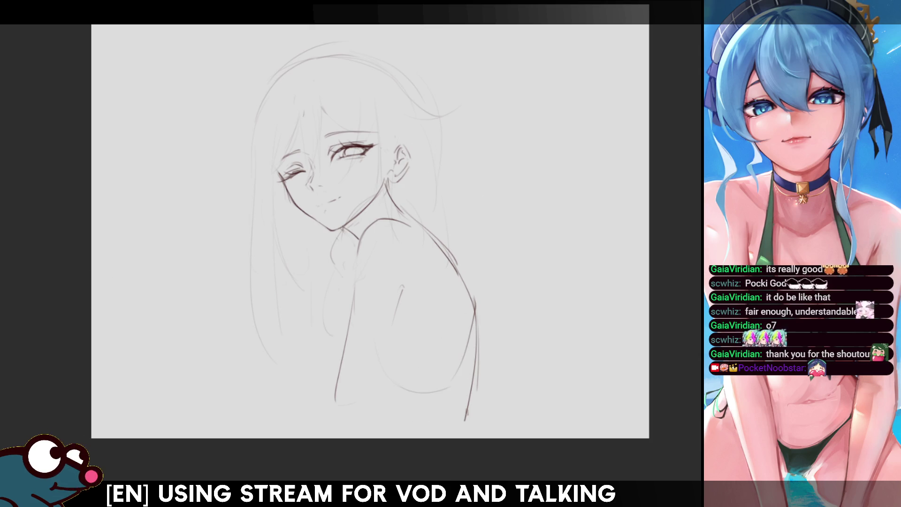
{"action": "left_click_drag", "start_coordinate": [386, 374], "coordinate": [395, 389]}
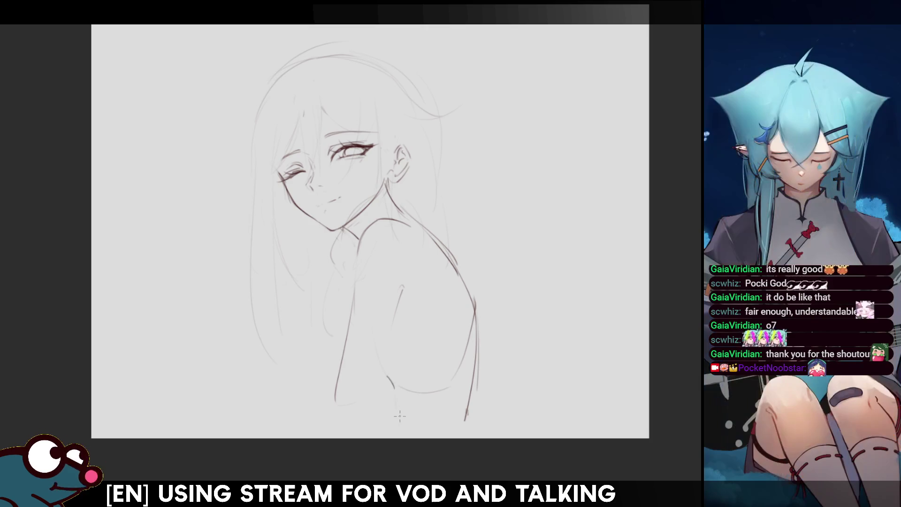
{"action": "key", "text": "ctrl+z"}
{"action": "key", "text": "ctrl+z"}
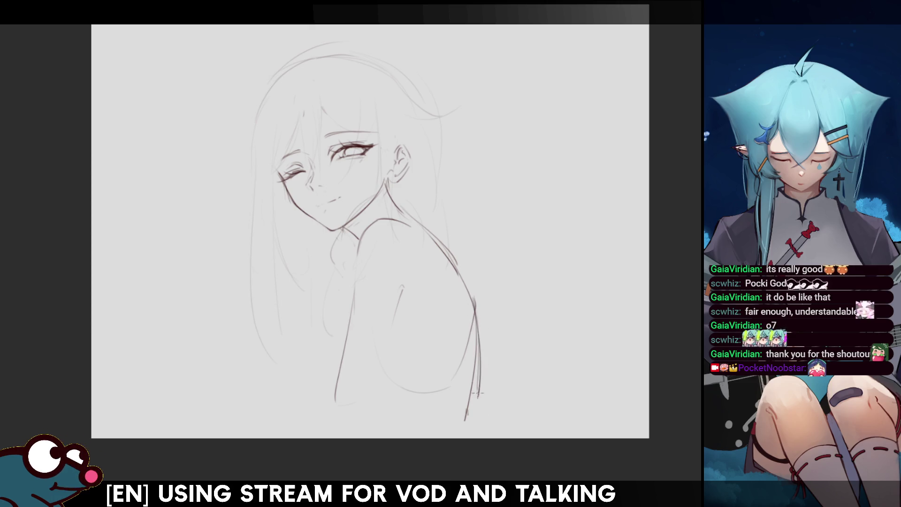
- Trace a darker line over the right shoulder and back
{"action": "left_click_drag", "start_coordinate": [441, 245], "coordinate": [474, 324]}
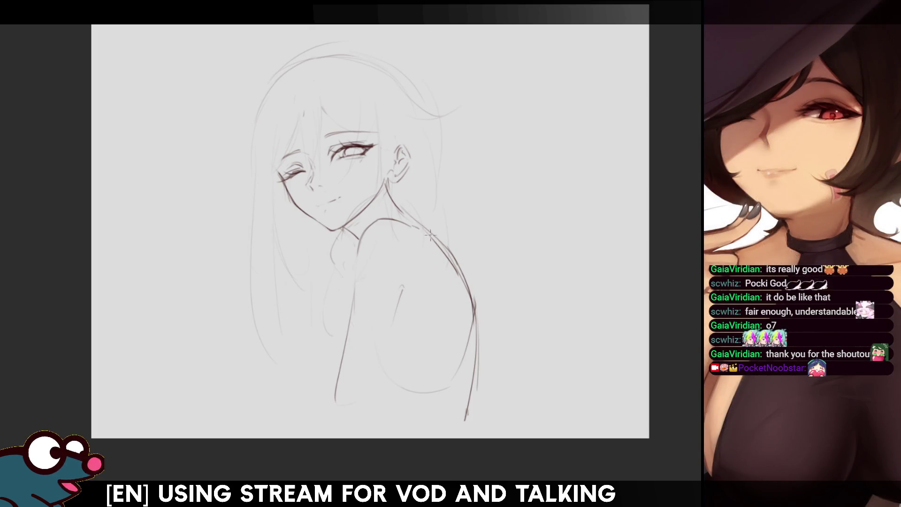
{"action": "left_click_drag", "start_coordinate": [416, 224], "coordinate": [453, 260]}
{"action": "key", "text": "m"}
{"action": "key", "text": "m"}
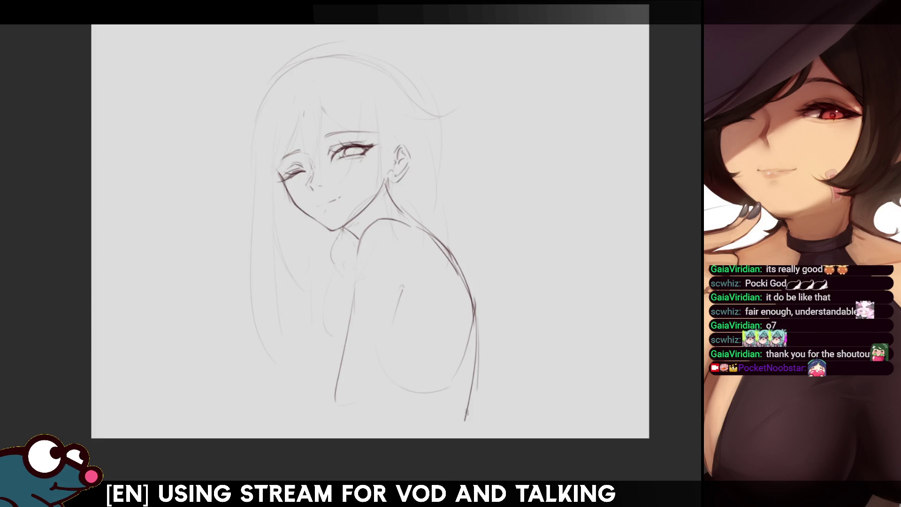
{"action": "key", "text": "ctrl+t"}
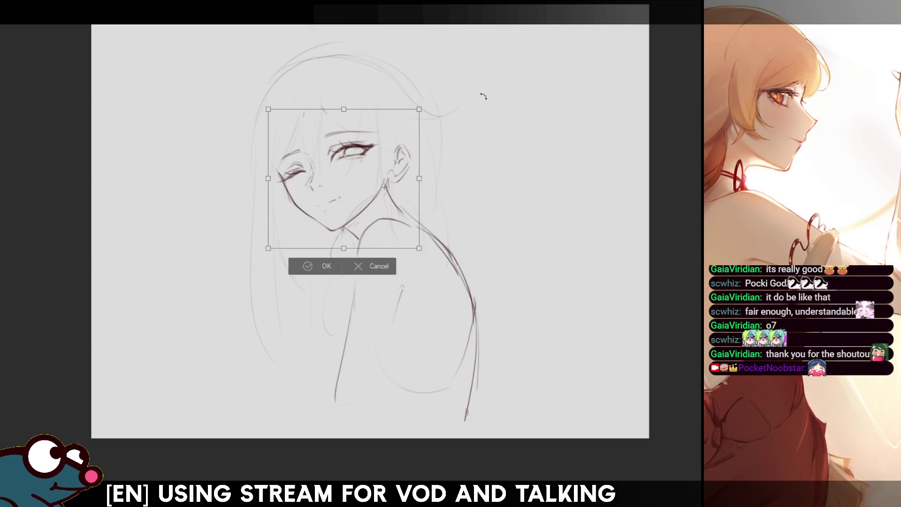
- Try rotating the face area, then revert and cancel that transform
{"action": "left_click_drag", "start_coordinate": [483, 96], "coordinate": [467, 89]}
{"action": "key", "text": "m"}
{"action": "key", "text": "m"}
{"action": "key", "text": "ctrl+z"}
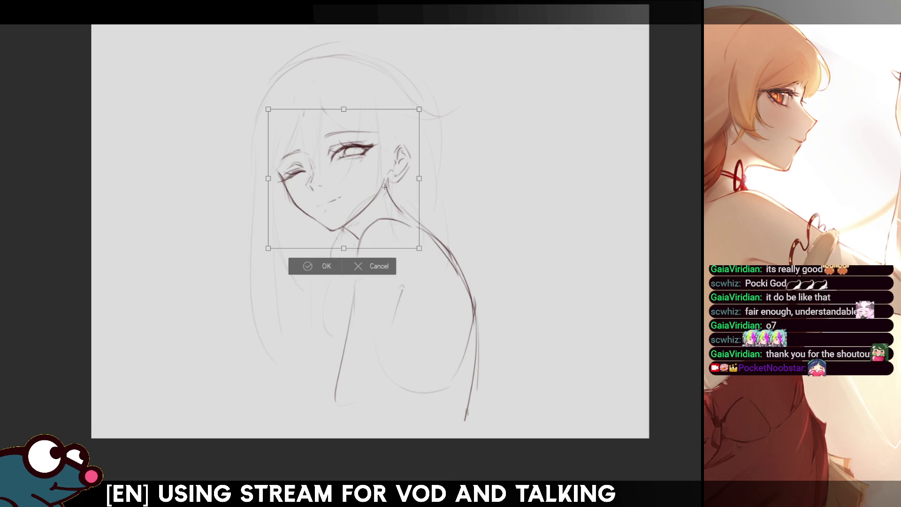
{"action": "left_click", "coordinate": [362, 271]}
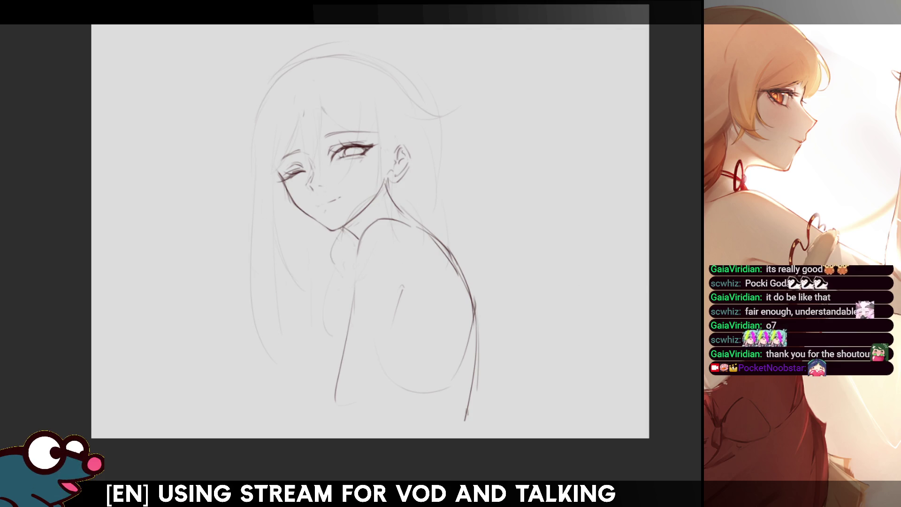
- Move the whole sketch up and right and tilt it slightly counter-clockwise
{"action": "key", "text": "ctrl+t"}
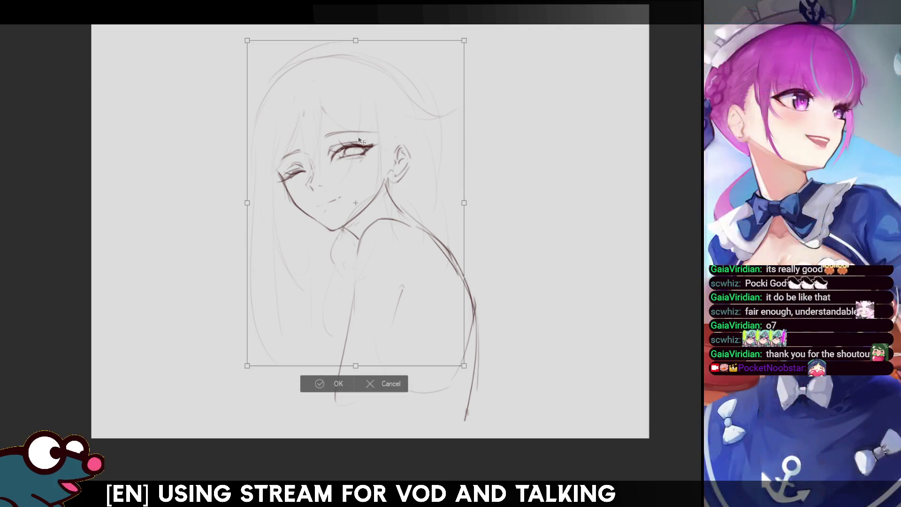
{"action": "mouse_move", "coordinate": [367, 201]}
{"action": "left_mouse_down"}
{"action": "mouse_move", "coordinate": [383, 192]}
{"action": "mouse_move", "coordinate": [364, 204]}
{"action": "left_mouse_up"}
{"action": "mouse_move", "coordinate": [524, 101]}
{"action": "left_mouse_down"}
{"action": "mouse_move", "coordinate": [516, 75]}
{"action": "mouse_move", "coordinate": [520, 106]}
{"action": "left_mouse_up"}
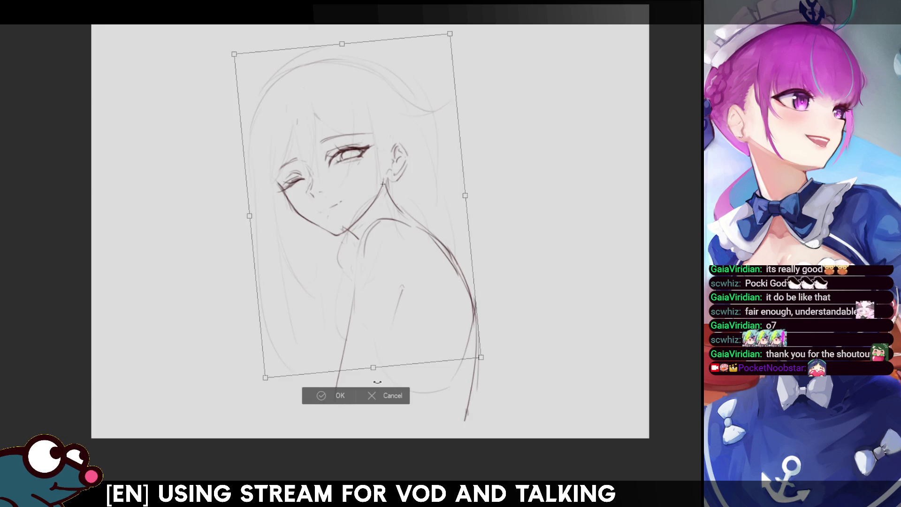
{"action": "left_click_drag", "start_coordinate": [377, 382], "coordinate": [381, 385]}
{"action": "left_click_drag", "start_coordinate": [543, 118], "coordinate": [527, 114]}
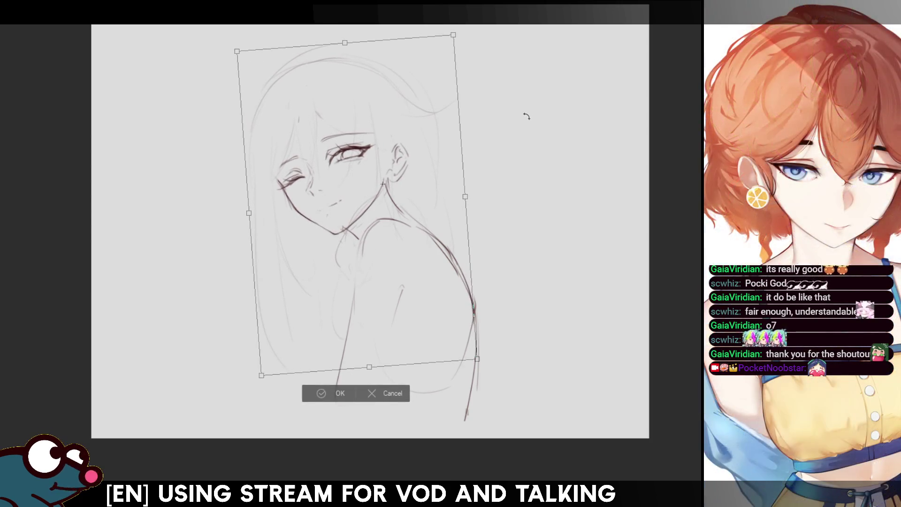
{"action": "left_click", "coordinate": [330, 392]}
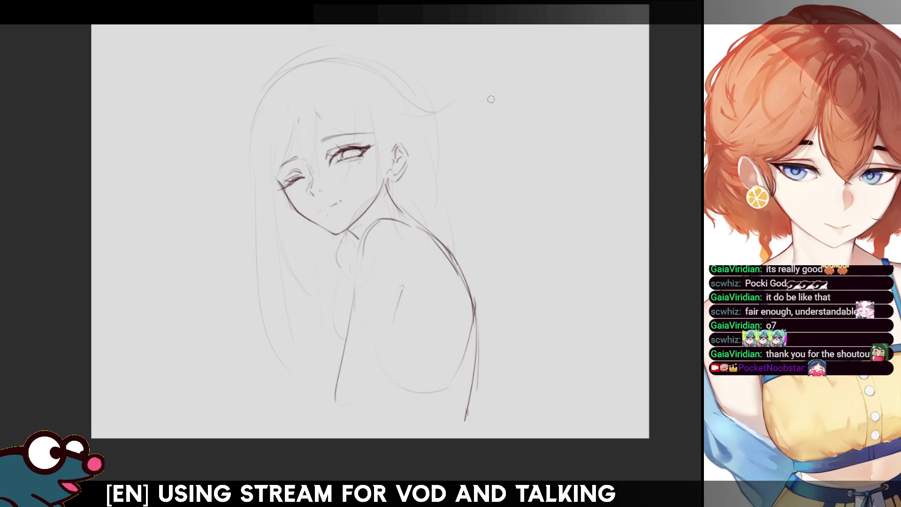
{"action": "key", "text": "m"}
{"action": "key", "text": "m"}
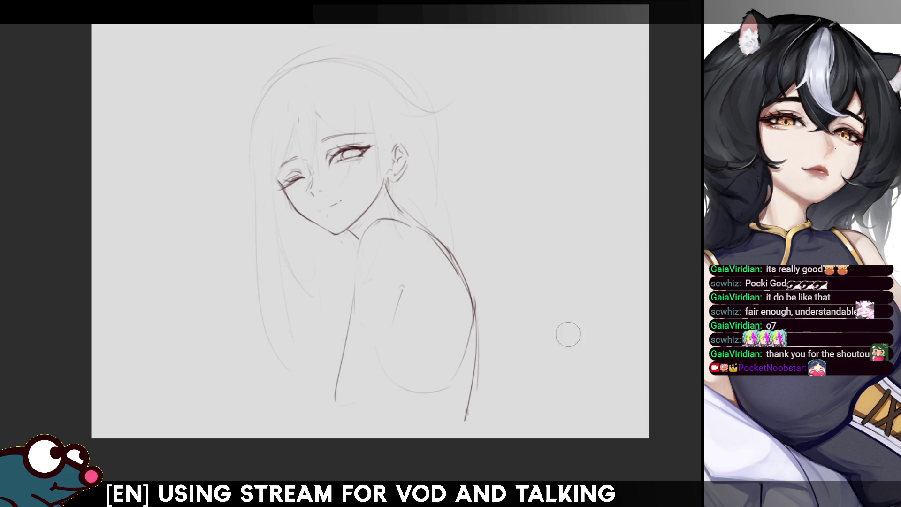
- Draw darker strokes on top of the head and try several long strands down the lower-left hair
{"action": "left_click_drag", "start_coordinate": [305, 64], "coordinate": [282, 113]}
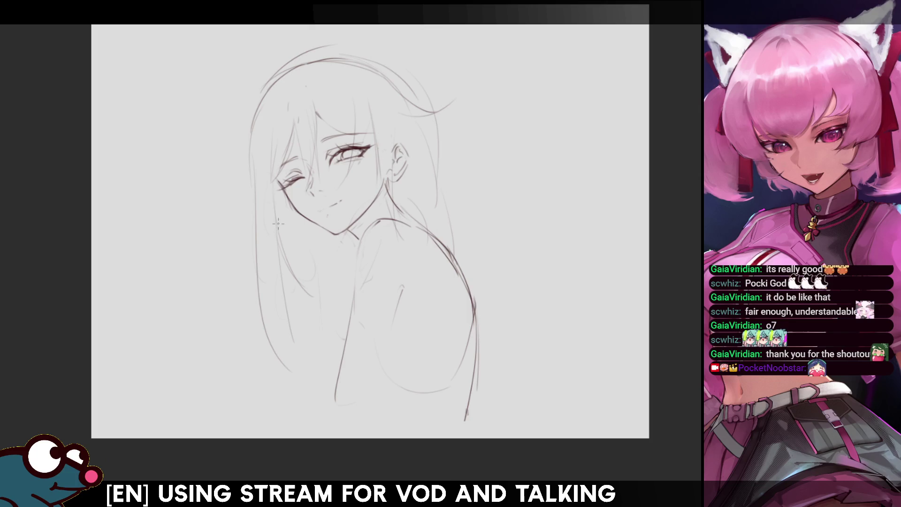
{"action": "mouse_move", "coordinate": [282, 201]}
{"action": "left_mouse_down"}
{"action": "mouse_move", "coordinate": [306, 361]}
{"action": "mouse_move", "coordinate": [293, 387]}
{"action": "left_mouse_up"}
{"action": "key", "text": "ctrl+z"}
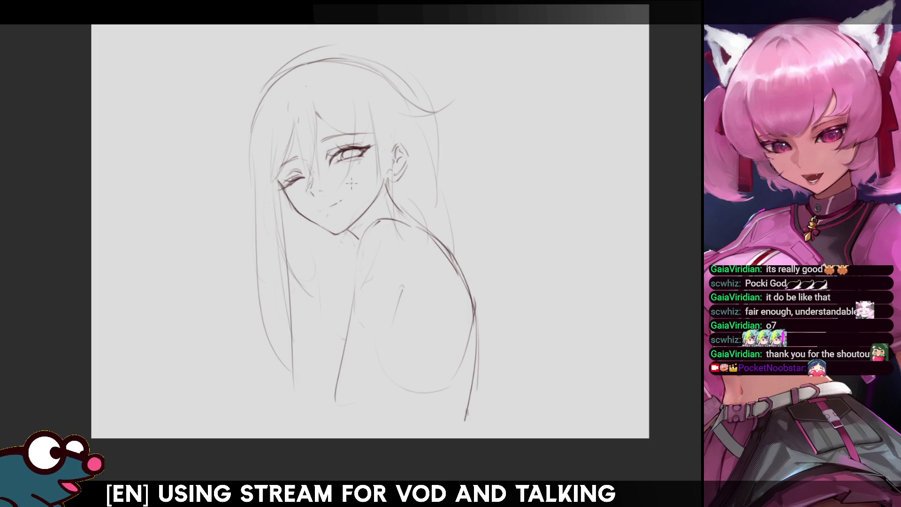
{"action": "left_click_drag", "start_coordinate": [300, 230], "coordinate": [314, 359]}
{"action": "key", "text": "ctrl+z"}
{"action": "left_click_drag", "start_coordinate": [315, 303], "coordinate": [327, 400]}
{"action": "key", "text": "ctrl+z"}
{"action": "left_click_drag", "start_coordinate": [321, 310], "coordinate": [324, 411]}
{"action": "key", "text": "ctrl+z"}
{"action": "left_click_drag", "start_coordinate": [326, 369], "coordinate": [331, 404]}
{"action": "key", "text": "ctrl+z"}
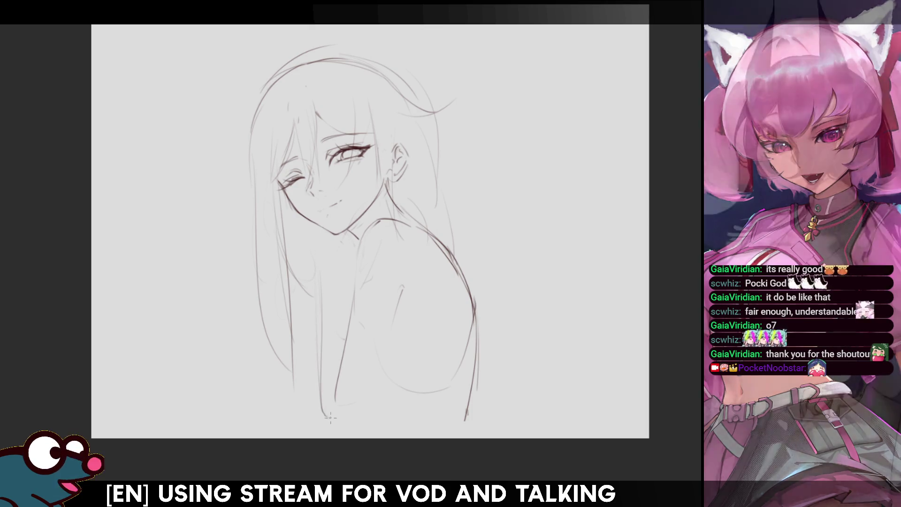
- Add a hair strand beside the right cheek, placed slightly further out
{"action": "left_click_drag", "start_coordinate": [438, 143], "coordinate": [436, 239]}
{"action": "key", "text": "ctrl+z"}
{"action": "left_click_drag", "start_coordinate": [441, 160], "coordinate": [446, 245]}
- Redraw a long curving strand down the left hair, ending with a short stroke at its bottom
{"action": "left_click_drag", "start_coordinate": [237, 240], "coordinate": [213, 420]}
{"action": "key", "text": "ctrl+z"}
{"action": "mouse_move", "coordinate": [252, 254]}
{"action": "left_mouse_down"}
{"action": "mouse_move", "coordinate": [239, 356]}
{"action": "mouse_move", "coordinate": [256, 401]}
{"action": "left_mouse_up"}
{"action": "key", "text": "ctrl+z"}
{"action": "mouse_move", "coordinate": [259, 248]}
{"action": "left_mouse_down"}
{"action": "mouse_move", "coordinate": [255, 341]}
{"action": "mouse_move", "coordinate": [277, 424]}
{"action": "left_mouse_up"}
{"action": "key", "text": "ctrl+z"}
{"action": "left_click_drag", "start_coordinate": [260, 347], "coordinate": [259, 394]}
{"action": "key", "text": "ctrl+z"}
{"action": "left_click_drag", "start_coordinate": [266, 319], "coordinate": [270, 435]}
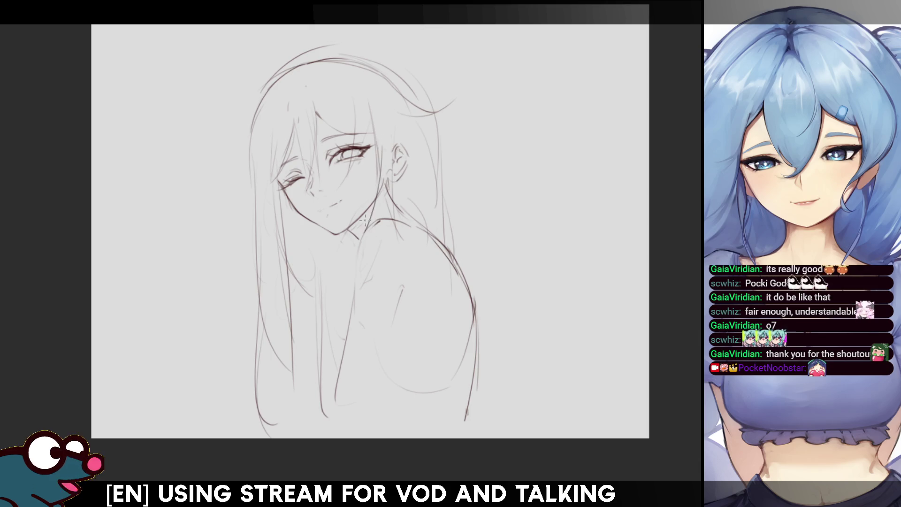
{"action": "key", "text": "m"}
{"action": "key", "text": "m"}
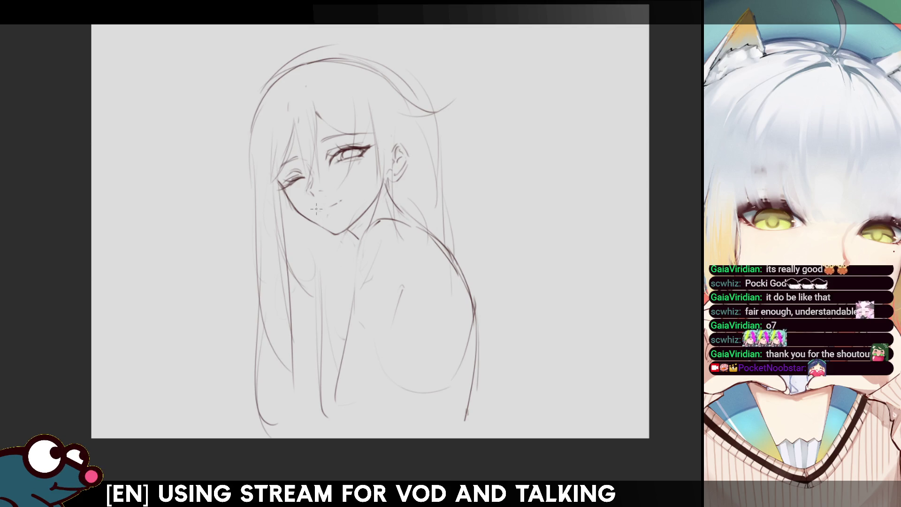
- Add a longer strand at the right of the hair after checking the sketch mirrored
{"action": "key", "text": "m"}
{"action": "key", "text": "m"}
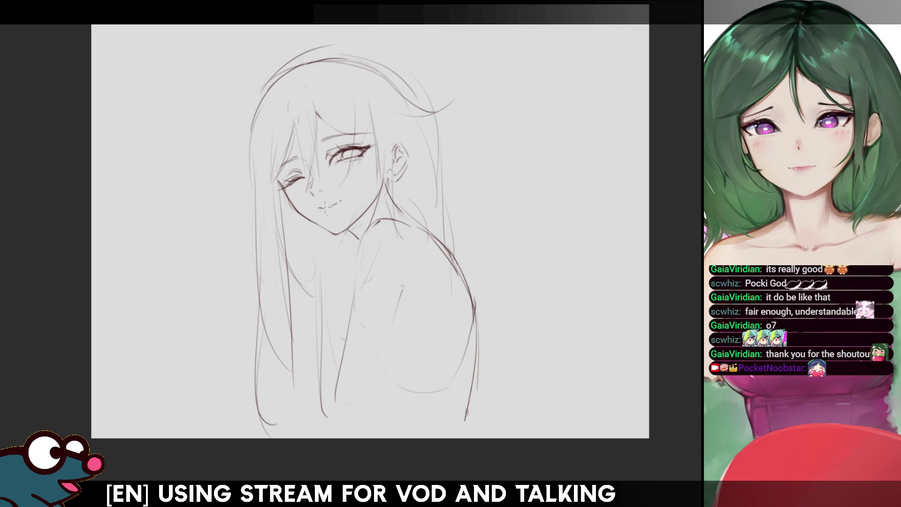
{"action": "key", "text": "h"}
{"action": "key", "text": "h"}
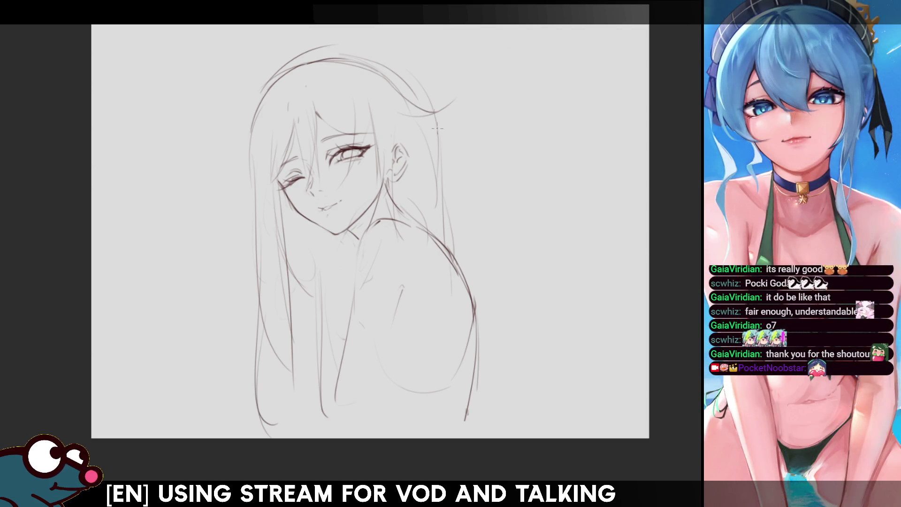
{"action": "left_click_drag", "start_coordinate": [419, 86], "coordinate": [435, 226]}
{"action": "key", "text": "ctrl+z"}
{"action": "key", "text": "ctrl+z"}
{"action": "key", "text": "ctrl+z"}
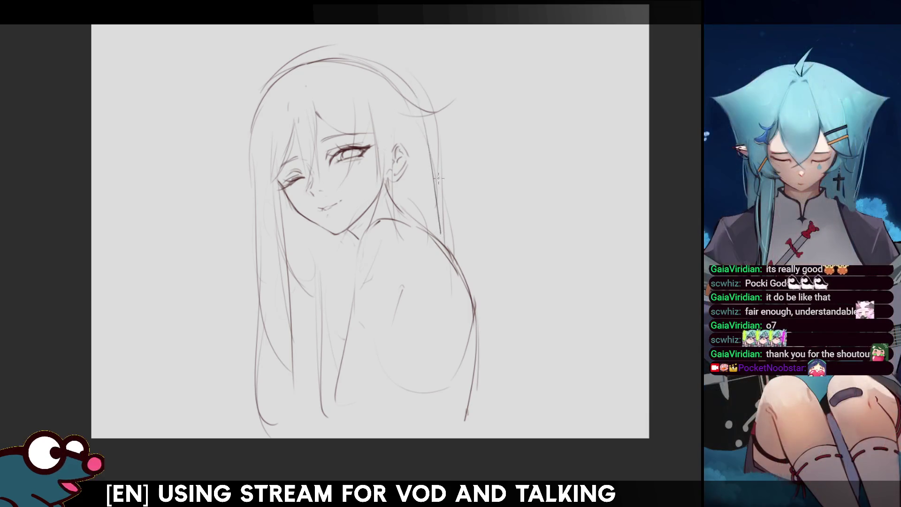
{"action": "left_click_drag", "start_coordinate": [434, 119], "coordinate": [428, 238]}
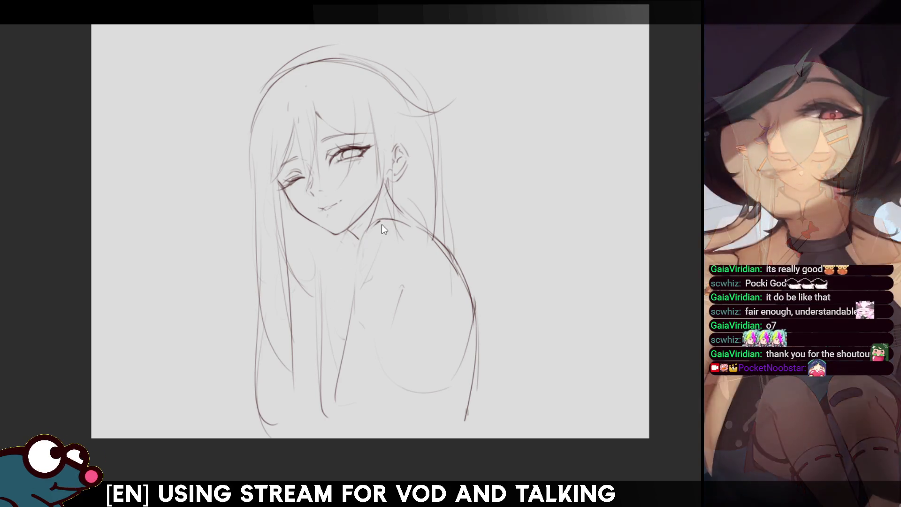
- Darken the shoulder line, then lasso the mouth and start scaling it
{"action": "mouse_move", "coordinate": [377, 221]}
{"action": "left_mouse_down"}
{"action": "mouse_move", "coordinate": [352, 278]}
{"action": "mouse_move", "coordinate": [344, 388]}
{"action": "left_mouse_up"}
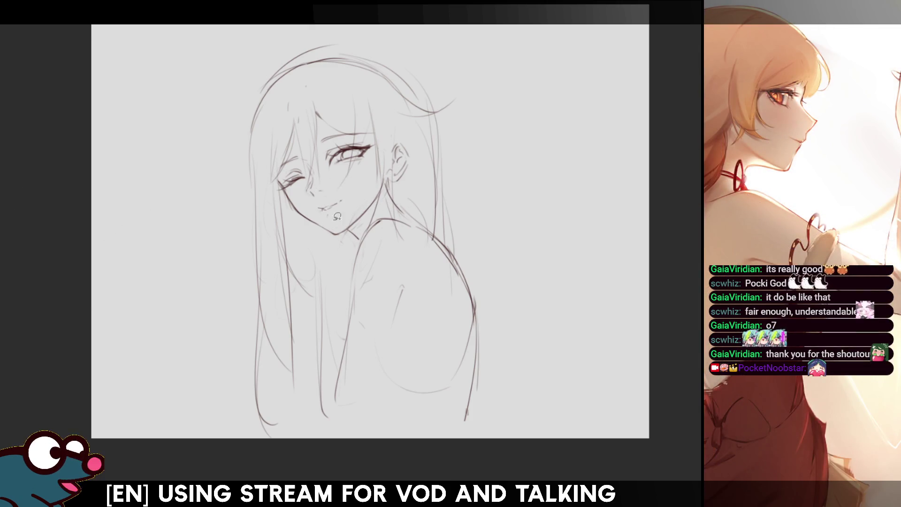
{"action": "mouse_move", "coordinate": [349, 192]}
{"action": "left_mouse_down"}
{"action": "mouse_move", "coordinate": [313, 207]}
{"action": "mouse_move", "coordinate": [351, 214]}
{"action": "mouse_move", "coordinate": [355, 199]}
{"action": "left_mouse_up"}
{"action": "left_click", "coordinate": [369, 239]}
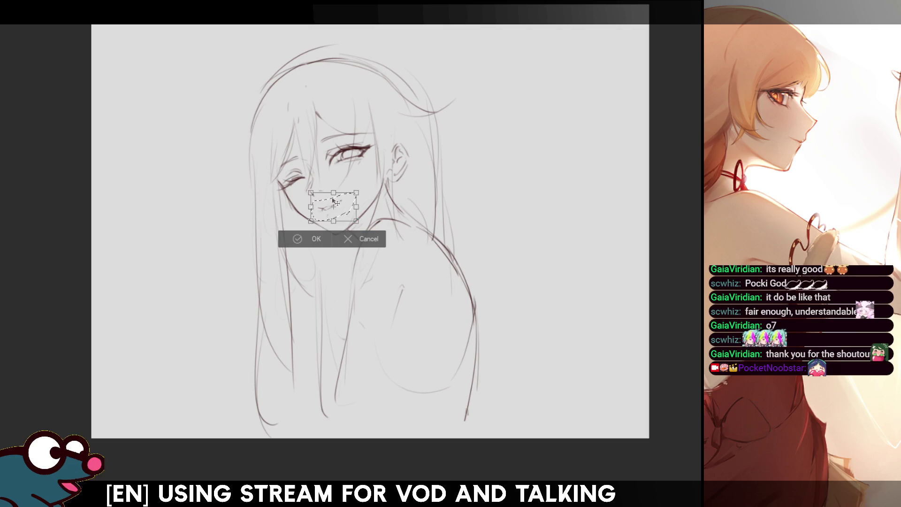
- Cancel the mouth transform, clear the old mouth lines and selection, and draw a small smile
{"action": "key", "text": "Return"}
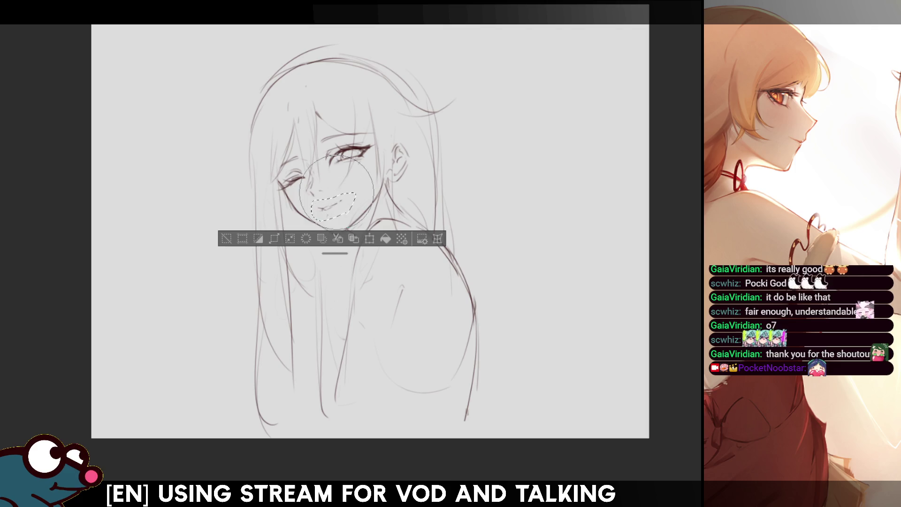
{"action": "key", "text": "b"}
{"action": "key", "text": "h"}
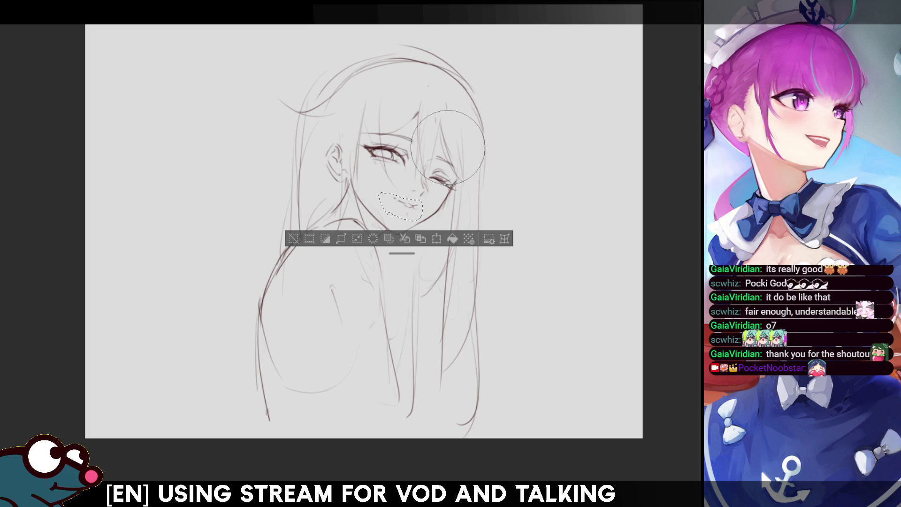
{"action": "key", "text": "h"}
{"action": "key", "text": "ctrl+d"}
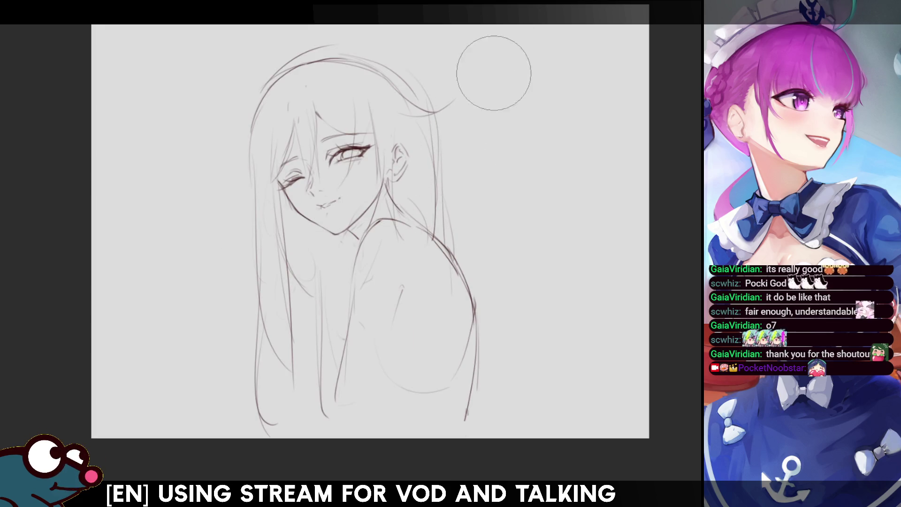
{"action": "key", "text": "ctrl+d"}
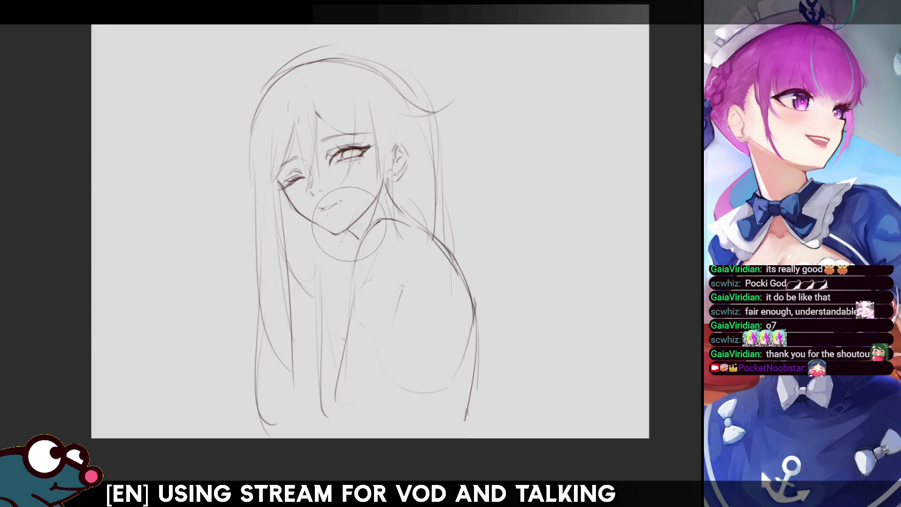
{"action": "mouse_move", "coordinate": [316, 205]}
{"action": "left_mouse_down"}
{"action": "mouse_move", "coordinate": [339, 206]}
{"action": "mouse_move", "coordinate": [342, 217]}
{"action": "left_mouse_up"}
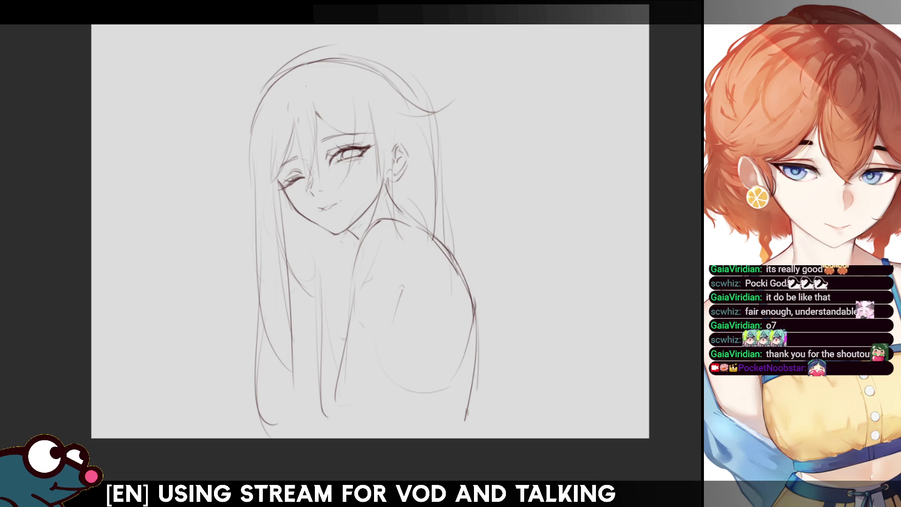
- Scale the lower-right shoulder and back slightly larger with Ctrl+T, then check it mirrored
{"action": "scroll", "coordinate": [370, 232], "scroll_direction": "down", "scroll_amount": 3}
{"action": "scroll", "coordinate": [370, 232], "scroll_direction": "up", "scroll_amount": 5}
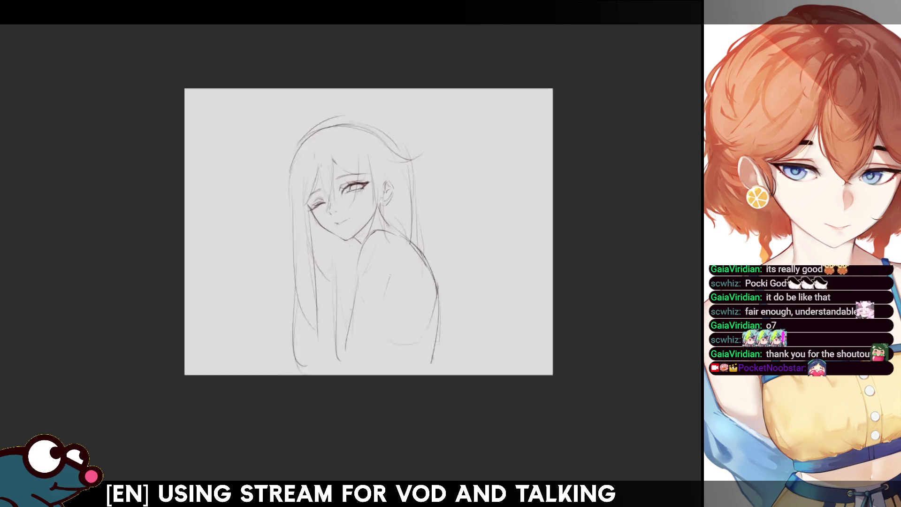
{"action": "scroll", "coordinate": [328, 225], "scroll_direction": "up", "scroll_amount": 1}
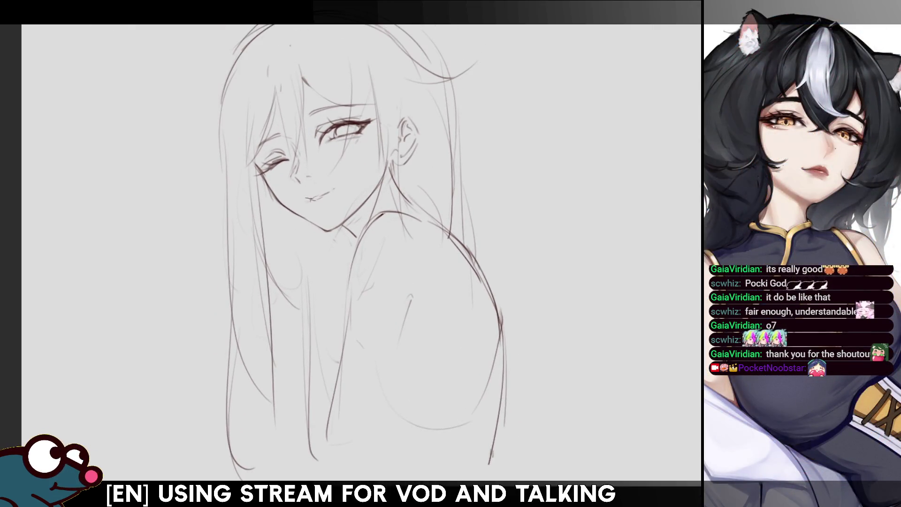
{"action": "key", "text": "e"}
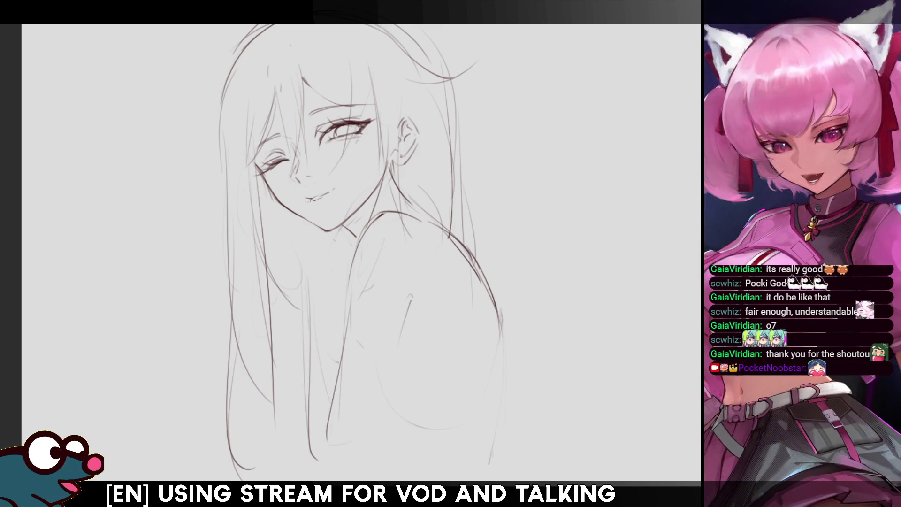
{"action": "key", "text": "ctrl+t"}
{"action": "left_click_drag", "start_coordinate": [520, 474], "coordinate": [525, 464]}
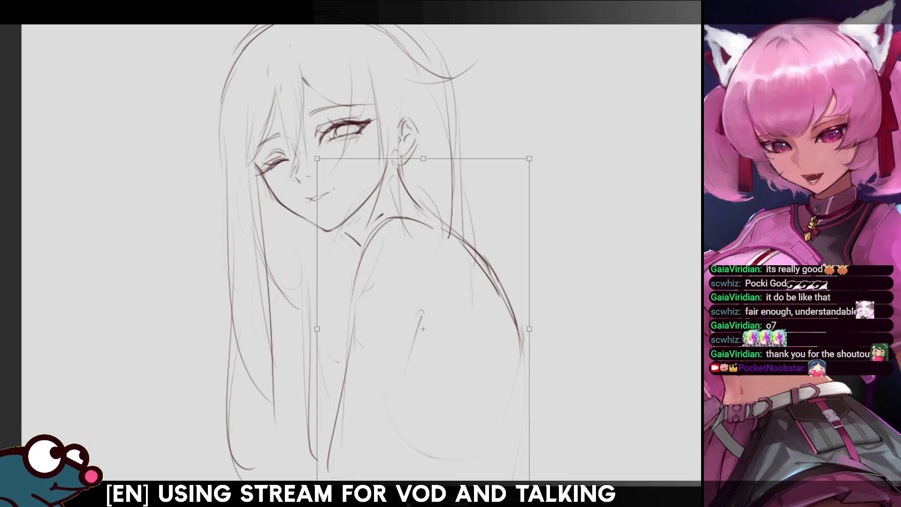
{"action": "key", "text": "Return"}
{"action": "key", "text": "h"}
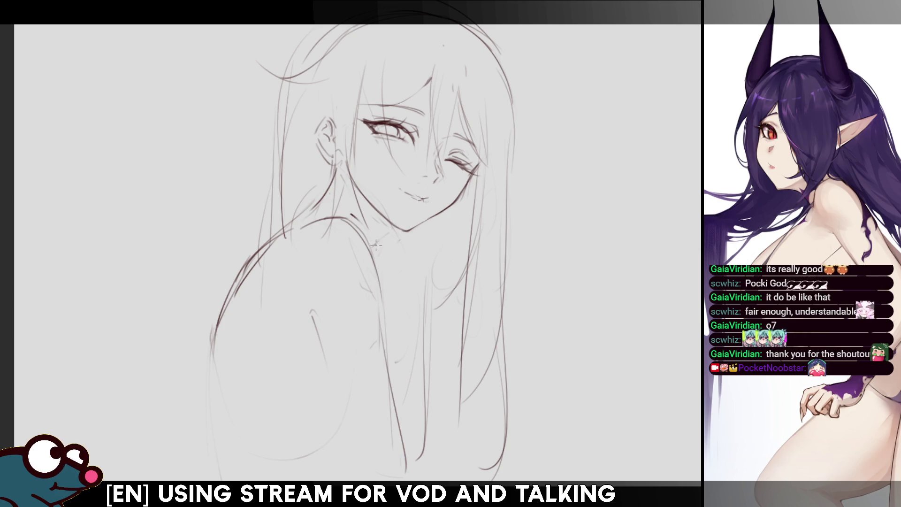
{"action": "key", "text": "h"}
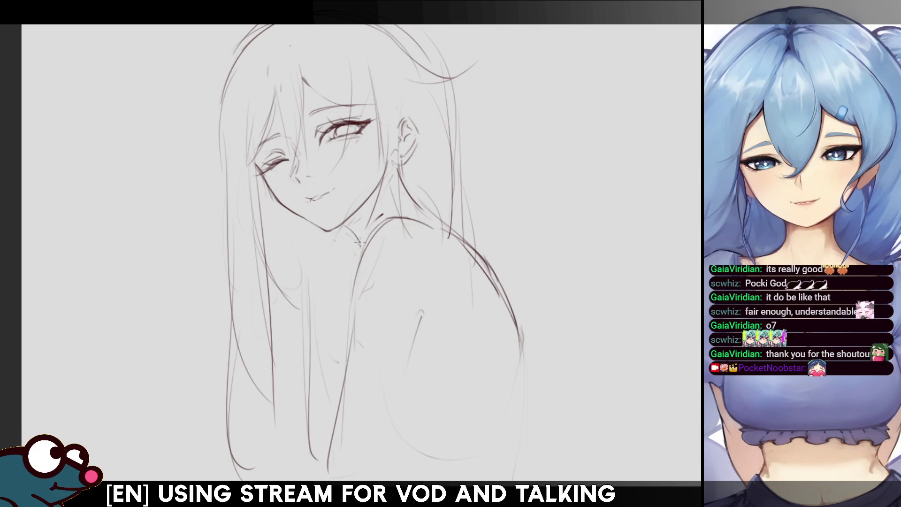
{"action": "key", "text": "m"}
{"action": "key", "text": "m"}
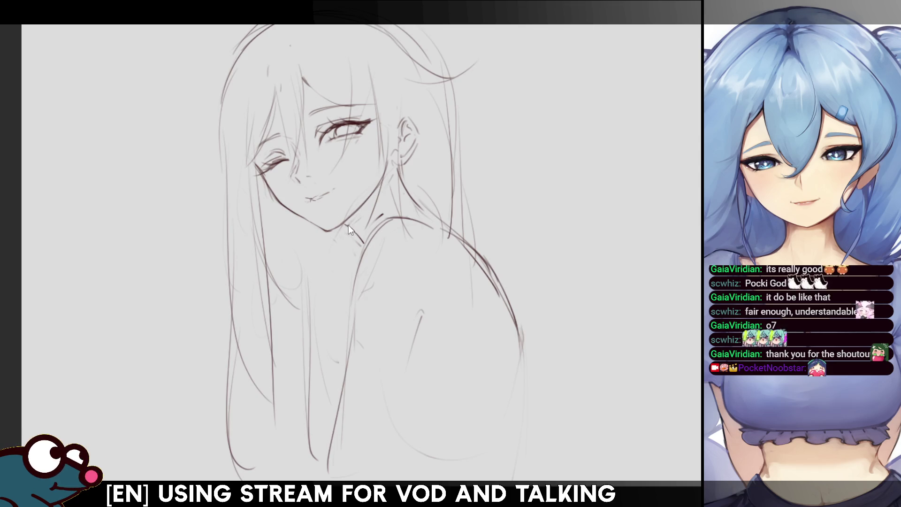
- Try a stroke along the arm's left edge below the chin, then undo it
{"action": "key", "text": "m"}
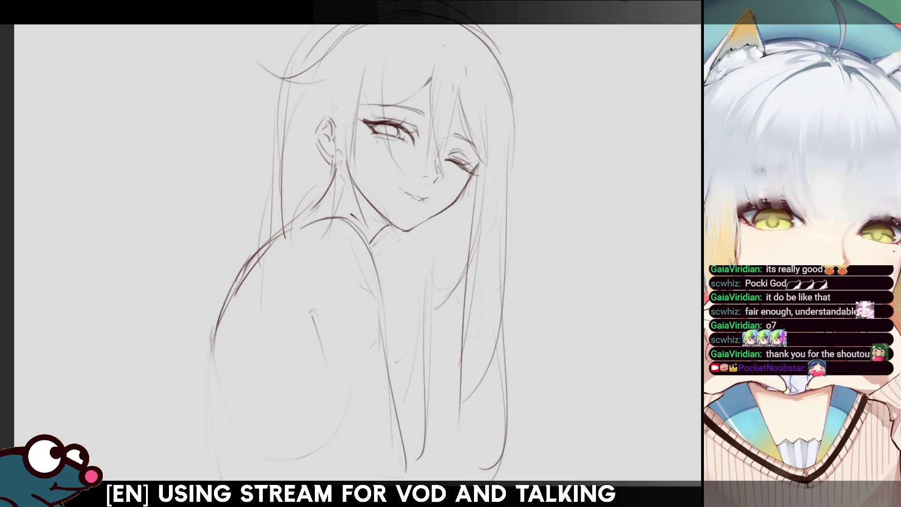
{"action": "key", "text": "m"}
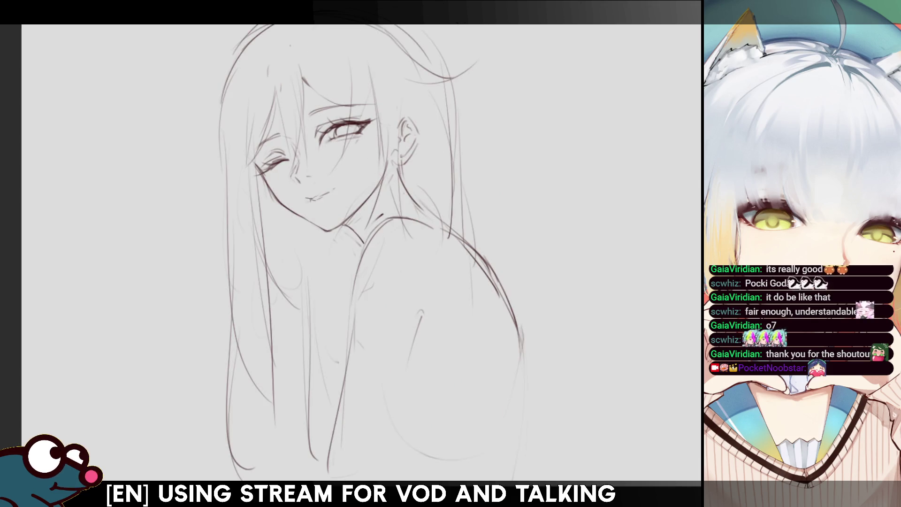
{"action": "scroll", "coordinate": [370, 270], "scroll_direction": "down", "scroll_amount": 2}
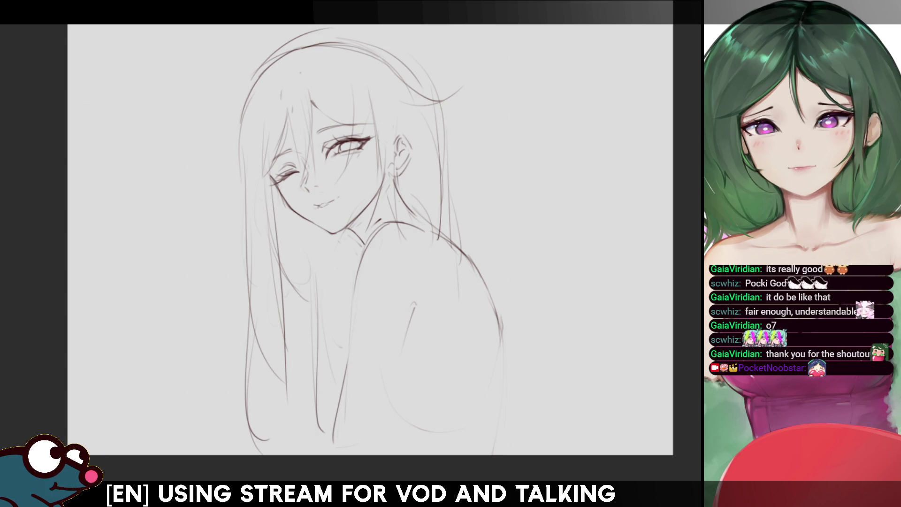
{"action": "left_click_drag", "start_coordinate": [365, 233], "coordinate": [332, 378]}
{"action": "key", "text": "ctrl+z"}
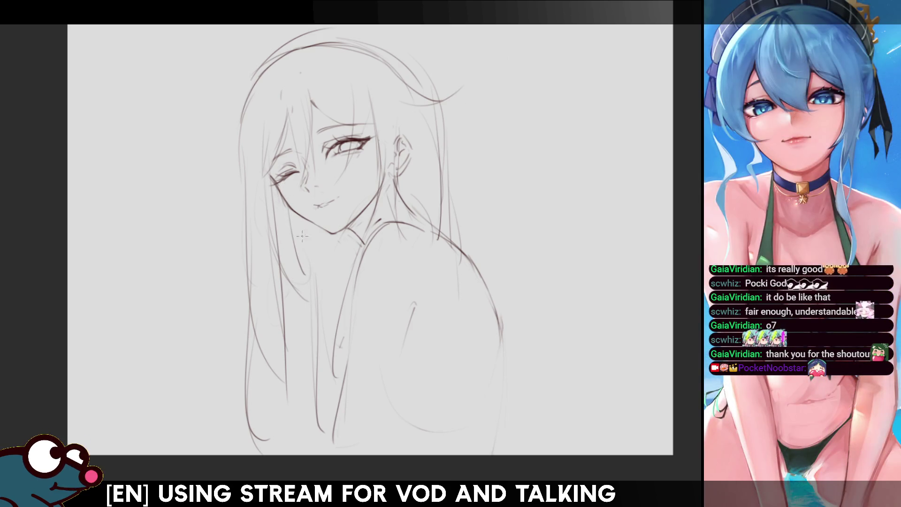
- Add a hair strand beside the face; try and undo strokes on the upper-left hair outline
{"action": "left_click_drag", "start_coordinate": [293, 250], "coordinate": [308, 276]}
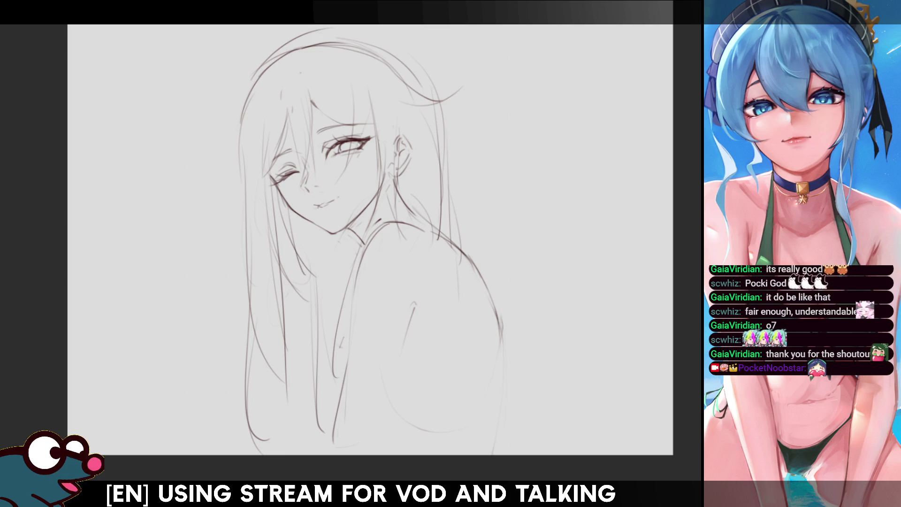
{"action": "key", "text": "m"}
{"action": "key", "text": "m"}
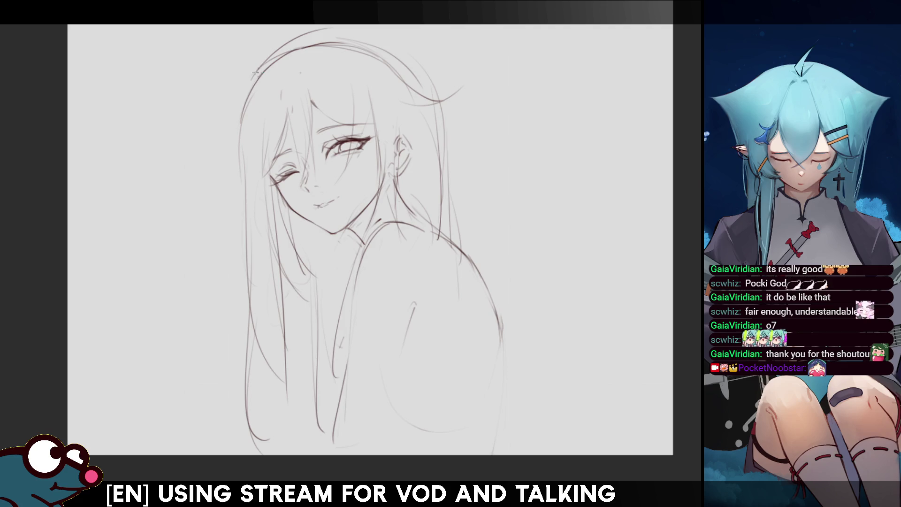
{"action": "left_click_drag", "start_coordinate": [253, 77], "coordinate": [205, 97]}
{"action": "key", "text": "ctrl+z"}
{"action": "left_click_drag", "start_coordinate": [254, 69], "coordinate": [212, 82]}
{"action": "key", "text": "ctrl+z"}
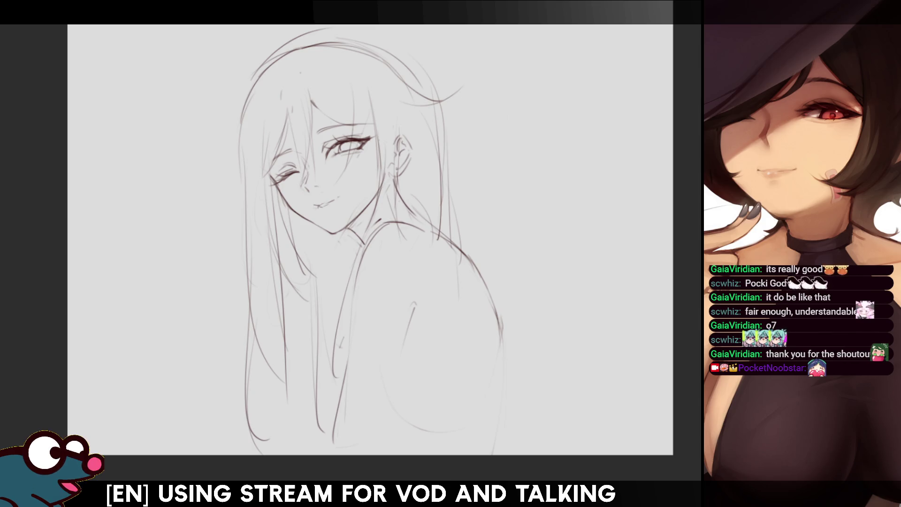
{"action": "key", "text": "ctrl+t"}
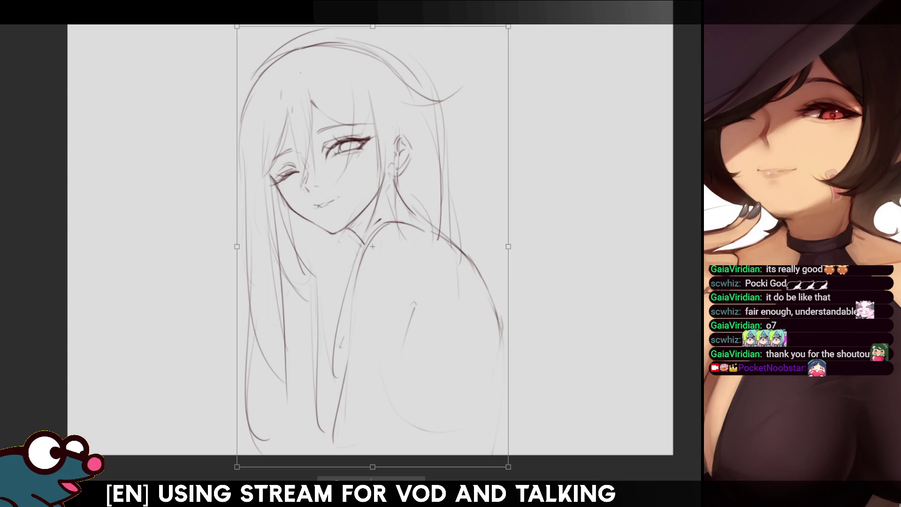
- Try pulling the sketch's top corners outward, then undo the widening distortion
{"action": "left_click_drag", "start_coordinate": [507, 26], "coordinate": [532, 14]}
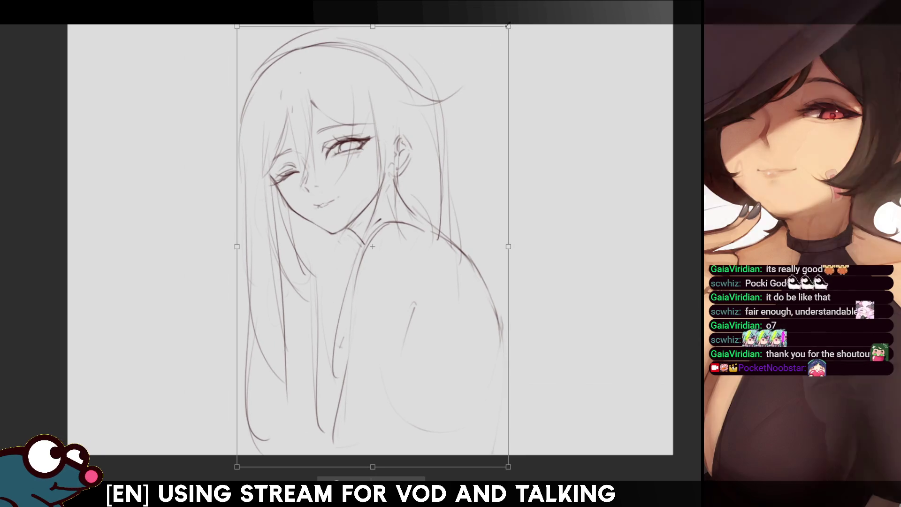
{"action": "left_click_drag", "start_coordinate": [237, 27], "coordinate": [216, 25]}
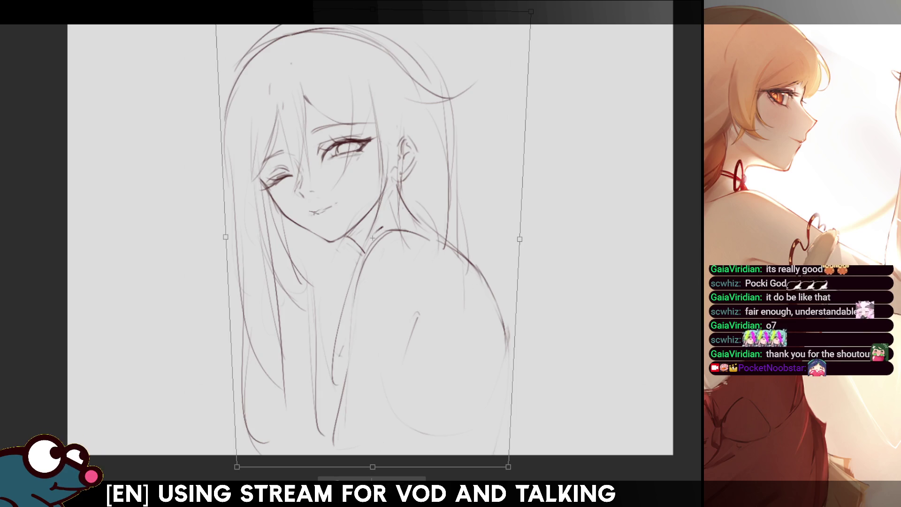
{"action": "left_click", "coordinate": [353, 479]}
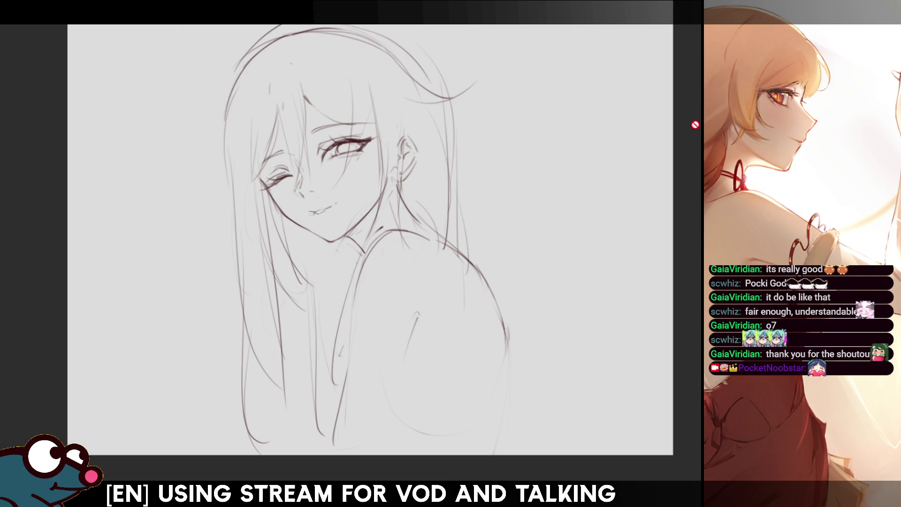
{"action": "key", "text": "ctrl+z"}
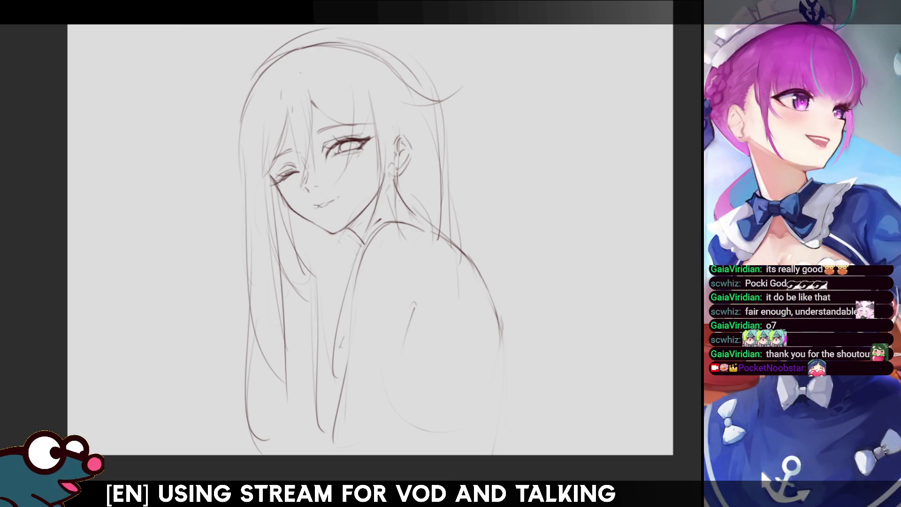
- Pull both top corners of the sketch inward to narrow its top, and apply
{"action": "key", "text": "ctrl+t"}
{"action": "left_click_drag", "start_coordinate": [237, 27], "coordinate": [246, 41]}
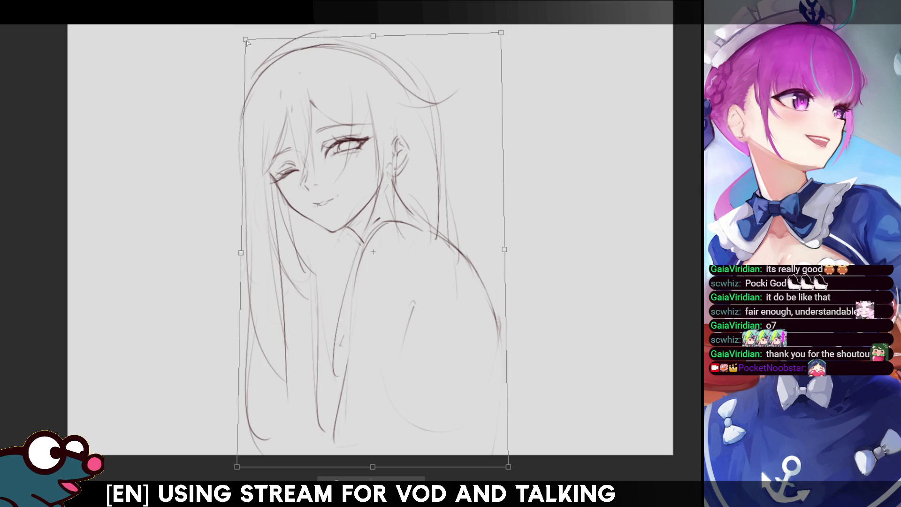
{"action": "left_click_drag", "start_coordinate": [500, 45], "coordinate": [496, 41]}
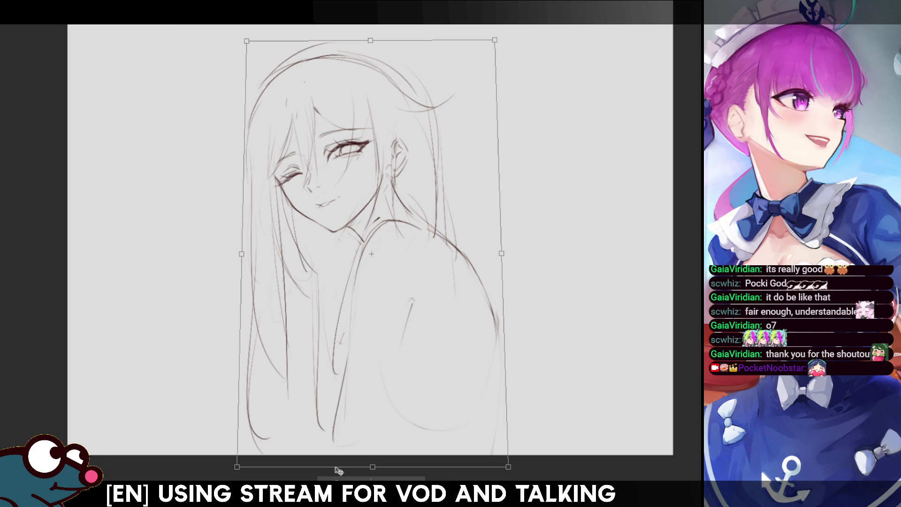
{"action": "left_click", "coordinate": [389, 483]}
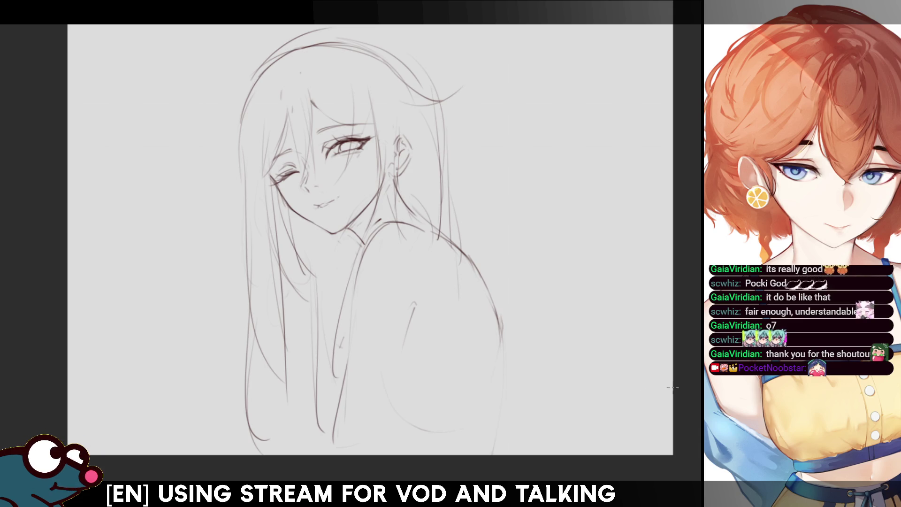
- Enlarge the brush and extend the hair outline near the top right of the head
{"action": "key", "text": "e"}
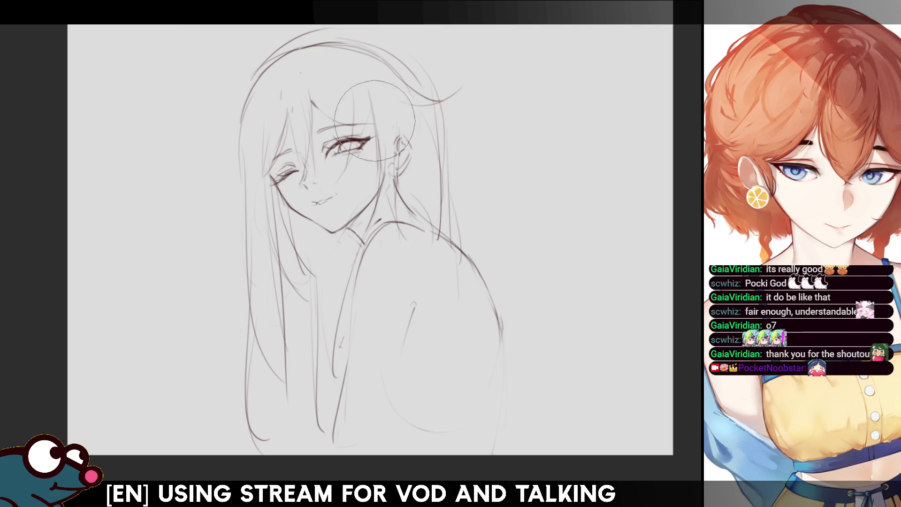
{"action": "key", "text": "m"}
{"action": "key", "text": "m"}
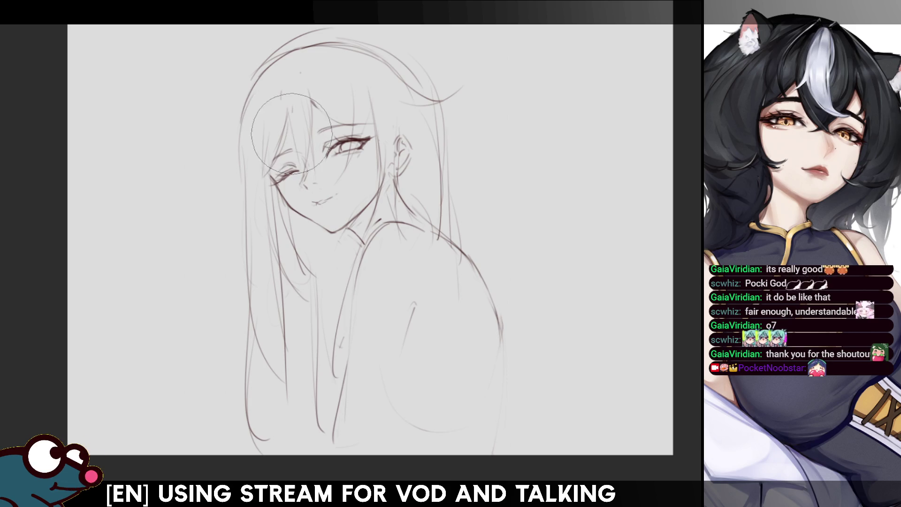
{"action": "key", "text": "h"}
{"action": "key", "text": "h"}
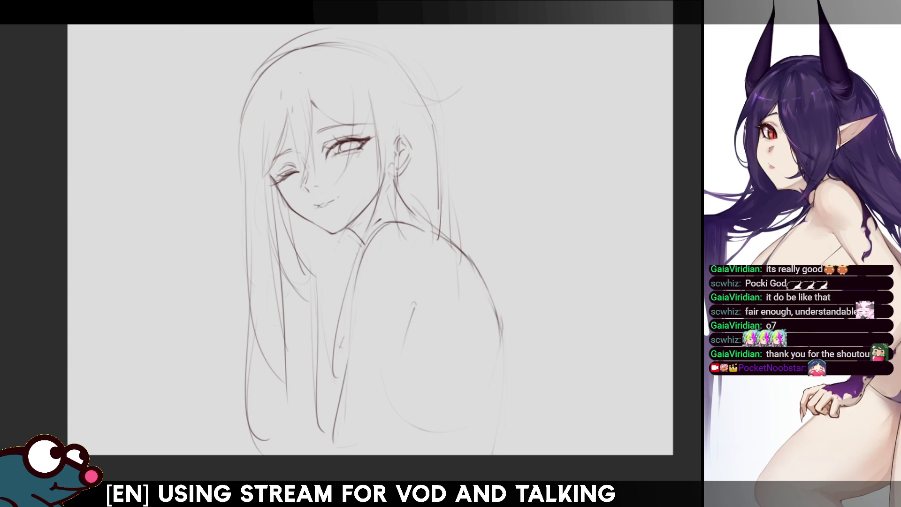
{"action": "key", "text": "h"}
{"action": "key", "text": "h"}
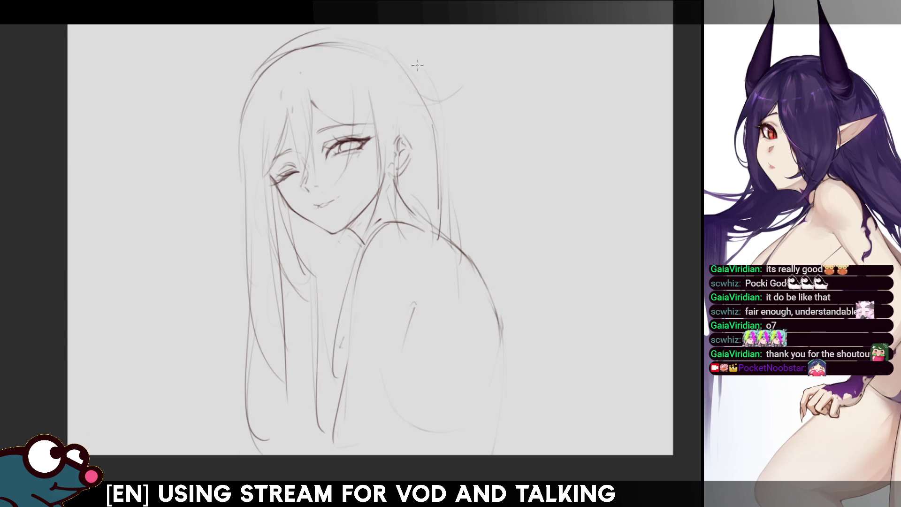
{"action": "left_click_drag", "start_coordinate": [413, 90], "coordinate": [437, 90]}
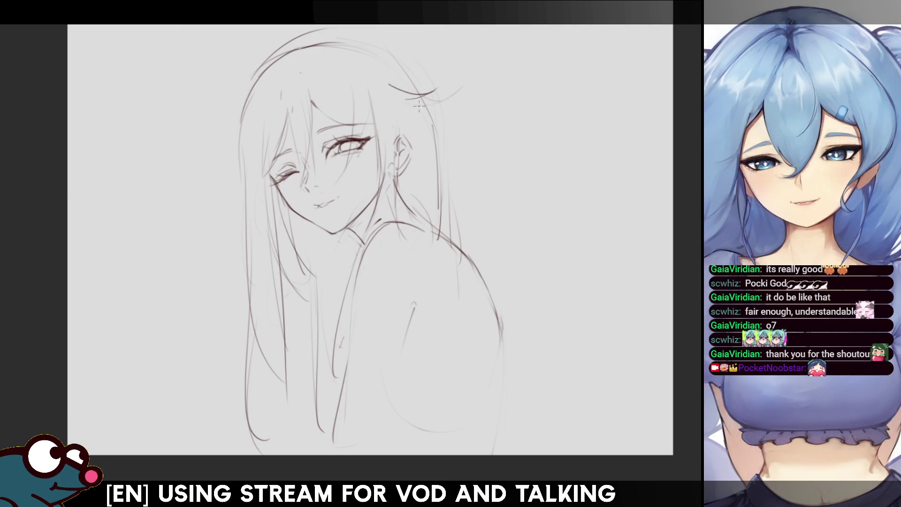
- Flip the canvas back and forth to check the sketch, then rotate the view to an angle
{"action": "key", "text": "h"}
{"action": "key", "text": "h"}
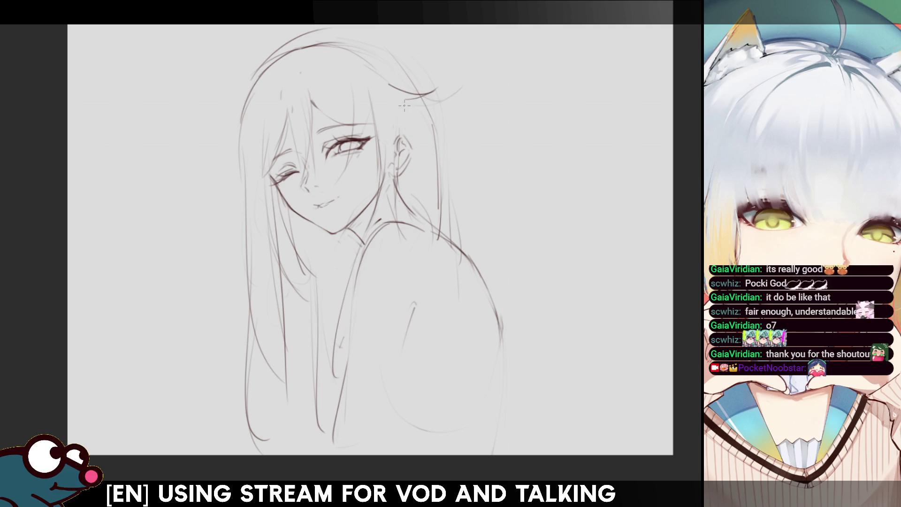
{"action": "key", "text": "h"}
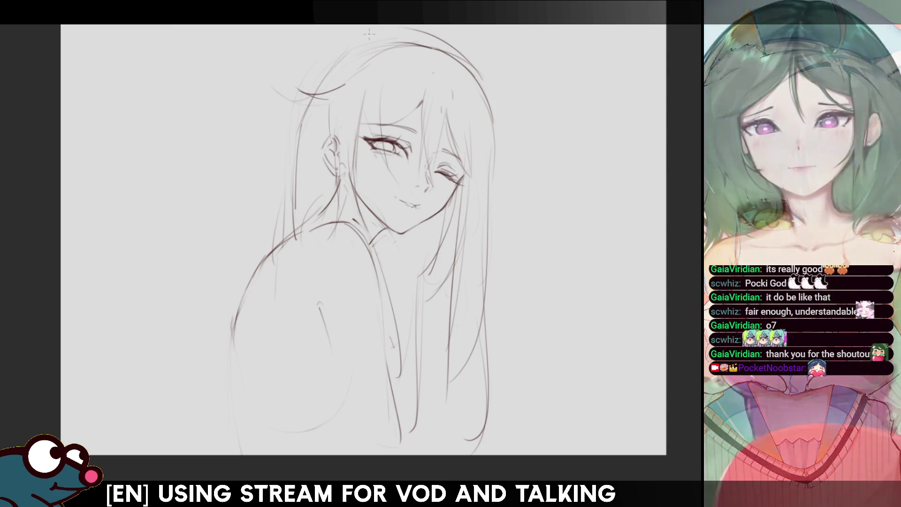
{"action": "key", "text": "h"}
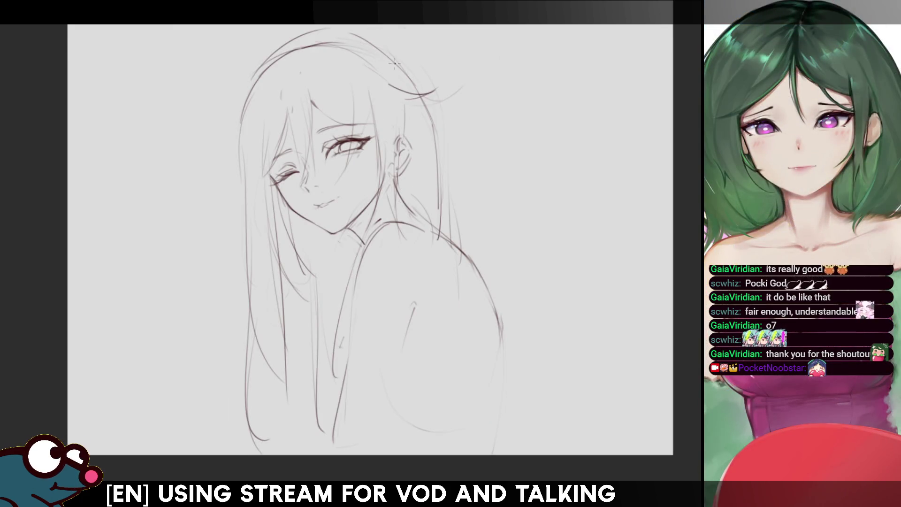
{"action": "key", "text": "h"}
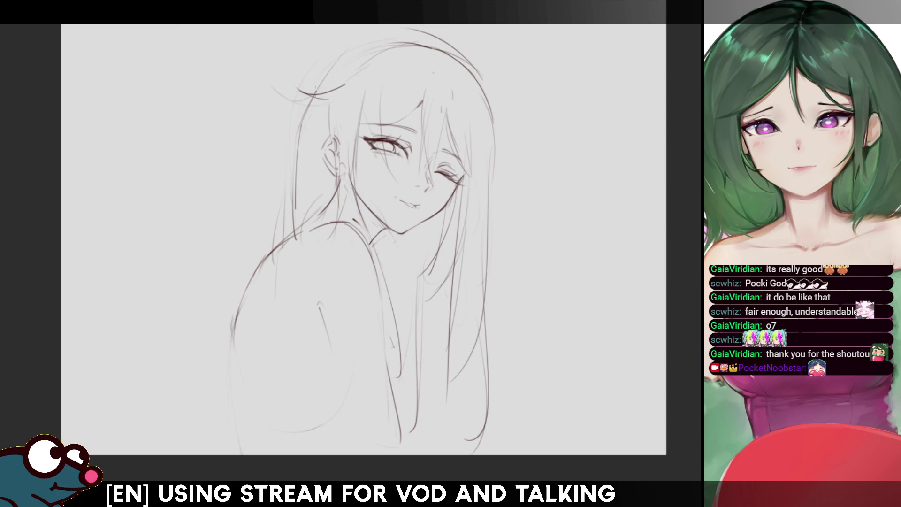
{"action": "key", "text": "h"}
{"action": "key", "text": "h"}
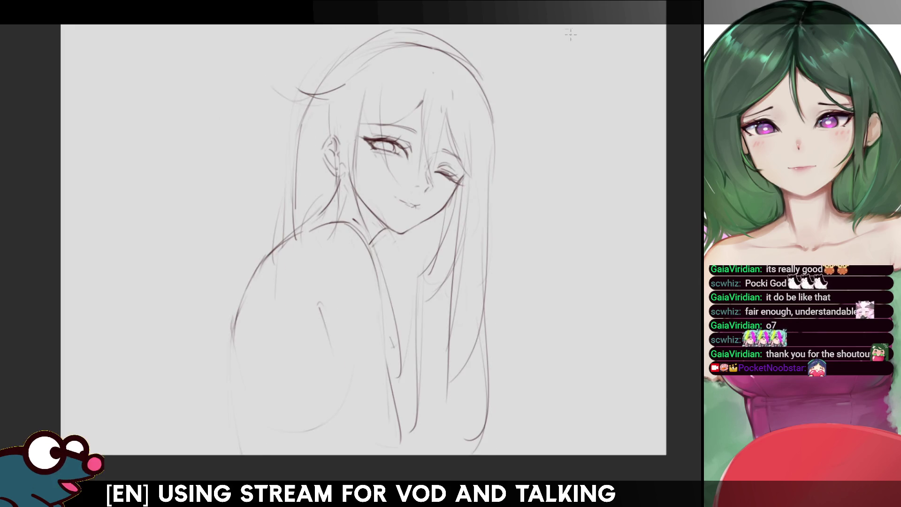
{"action": "left_click_drag", "start_coordinate": [357, 141], "coordinate": [317, 131]}
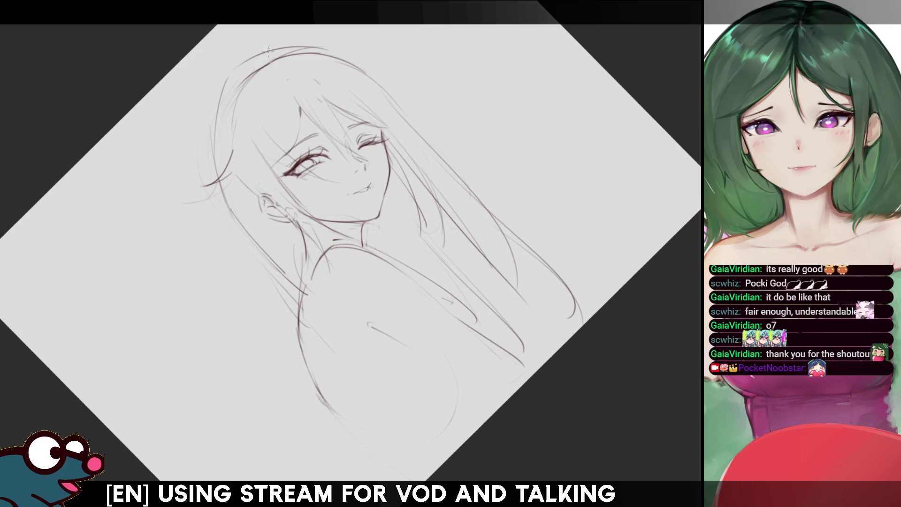
- Reset the canvas upright and redraw the arc over the top of the head
{"action": "key", "text": "h"}
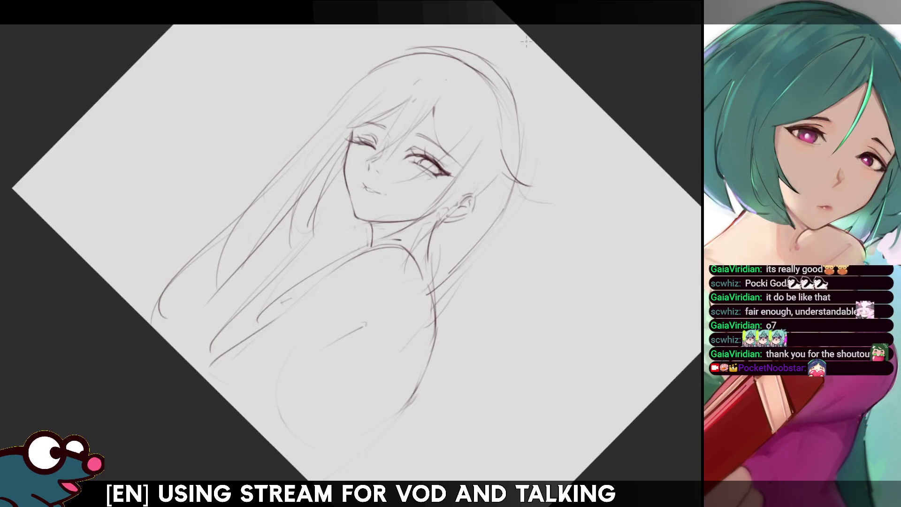
{"action": "key", "text": "h"}
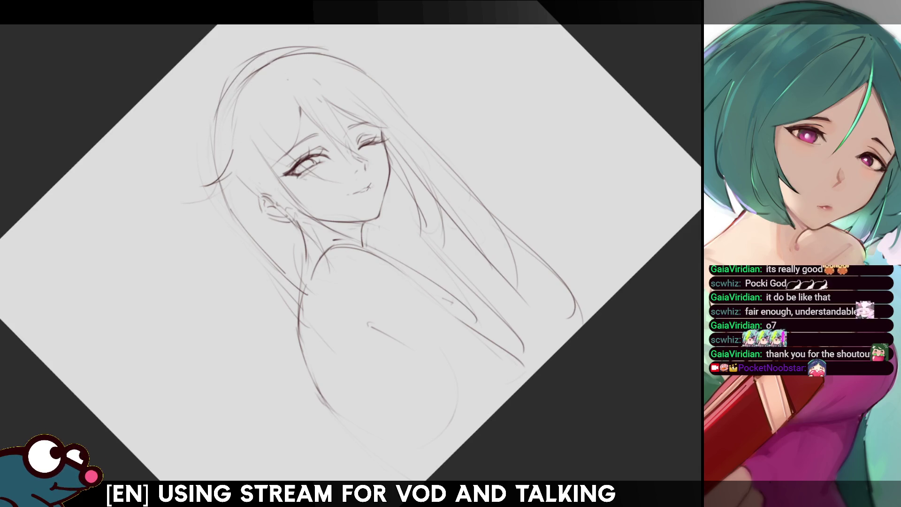
{"action": "key", "text": "h"}
{"action": "key", "text": "h"}
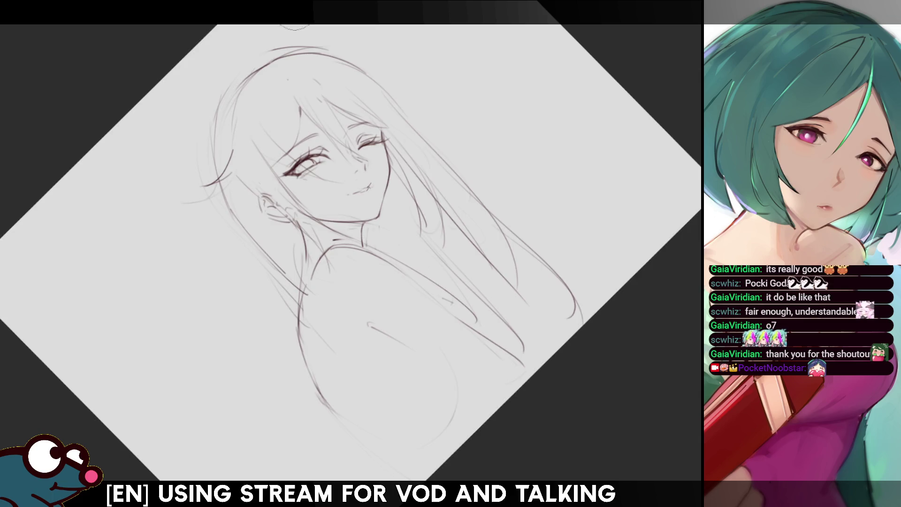
{"action": "key", "text": "h"}
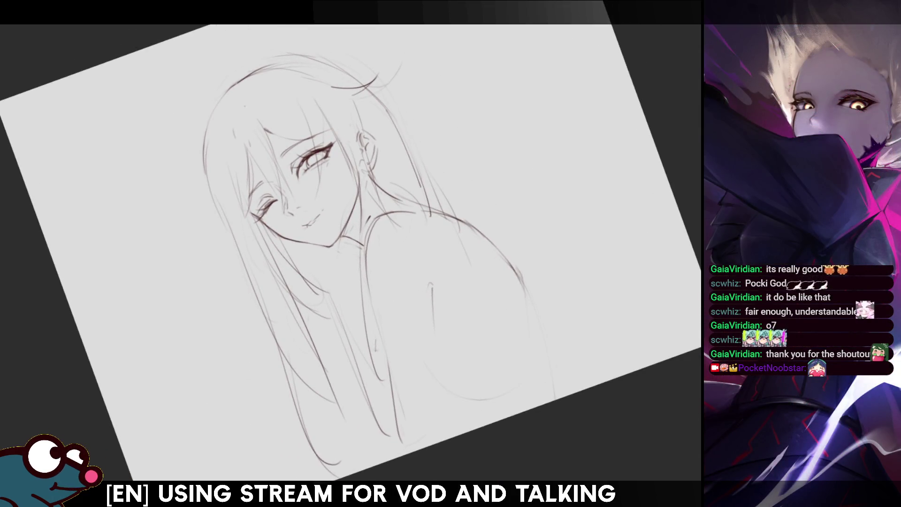
{"action": "key", "text": "Home"}
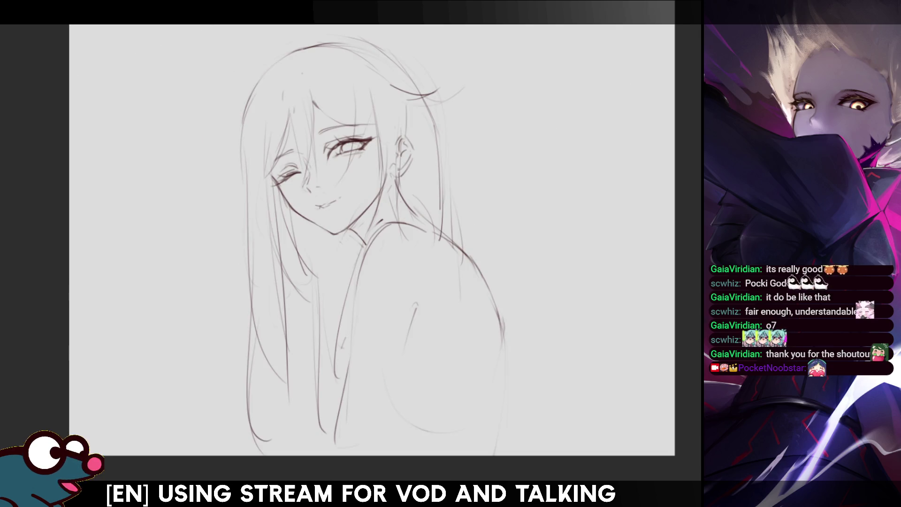
{"action": "mouse_move", "coordinate": [244, 104]}
{"action": "left_mouse_down"}
{"action": "mouse_move", "coordinate": [286, 49]}
{"action": "mouse_move", "coordinate": [273, 64]}
{"action": "mouse_move", "coordinate": [370, 42]}
{"action": "left_mouse_up"}
{"action": "key", "text": "ctrl+z"}
{"action": "key", "text": "ctrl+z"}
{"action": "left_click_drag", "start_coordinate": [281, 57], "coordinate": [367, 40]}
{"action": "key", "text": "ctrl+z"}
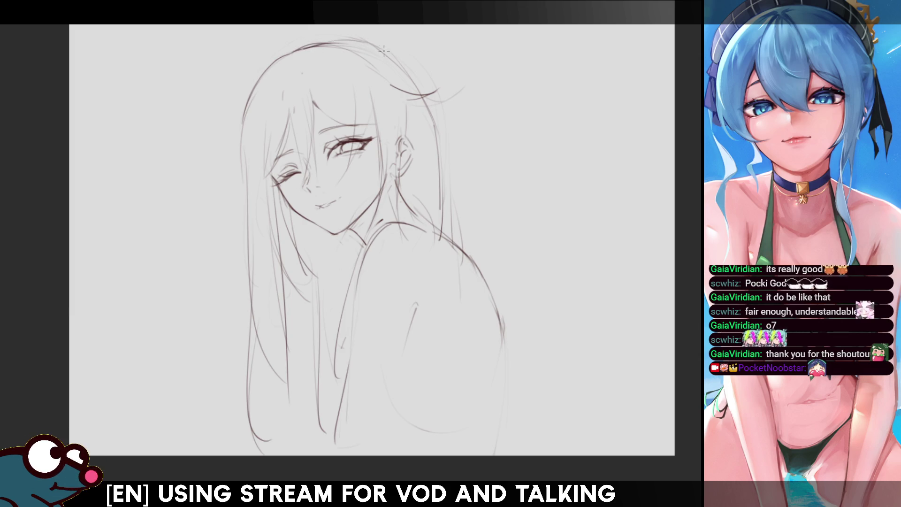
{"action": "key", "text": "ctrl+z"}
{"action": "left_click_drag", "start_coordinate": [314, 47], "coordinate": [369, 38]}
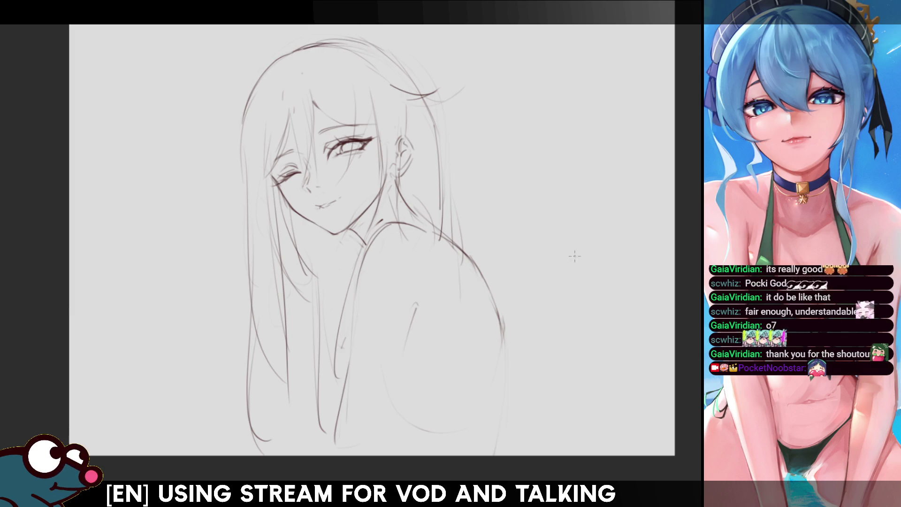
- Draw long hair strands down the side and past the neck, extending one further down
{"action": "key", "text": "ctrl+z"}
{"action": "left_click_drag", "start_coordinate": [433, 118], "coordinate": [446, 230]}
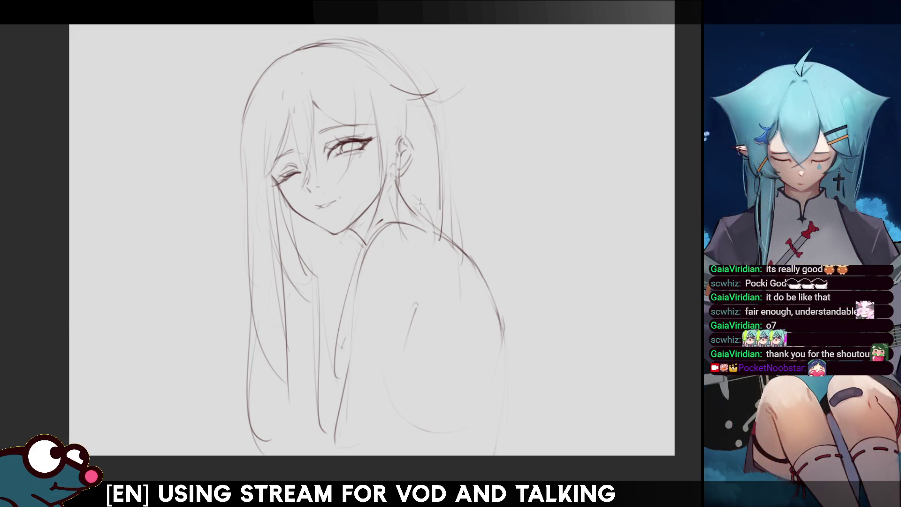
{"action": "left_click_drag", "start_coordinate": [419, 230], "coordinate": [387, 367]}
{"action": "key", "text": "ctrl+z"}
{"action": "left_click_drag", "start_coordinate": [398, 295], "coordinate": [391, 403]}
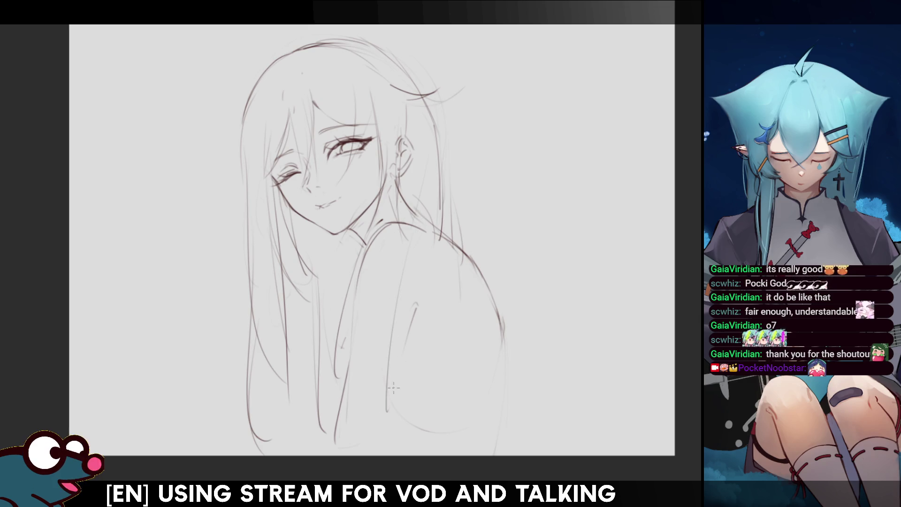
- Redraw a shorter strand beside the neck and add curved lines from the neck along the arm
{"action": "key", "text": "ctrl+z"}
{"action": "left_click_drag", "start_coordinate": [404, 259], "coordinate": [378, 346]}
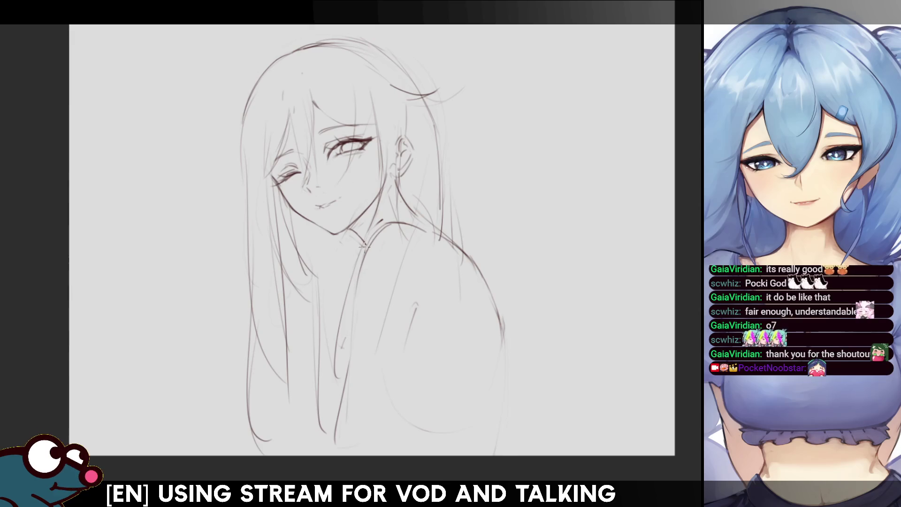
{"action": "mouse_move", "coordinate": [364, 246]}
{"action": "left_mouse_down"}
{"action": "mouse_move", "coordinate": [330, 289]}
{"action": "mouse_move", "coordinate": [325, 350]}
{"action": "left_mouse_up"}
{"action": "key", "text": "ctrl+z"}
{"action": "key", "text": "ctrl+z"}
{"action": "left_click_drag", "start_coordinate": [348, 303], "coordinate": [326, 368]}
{"action": "key", "text": "h"}
{"action": "key", "text": "h"}
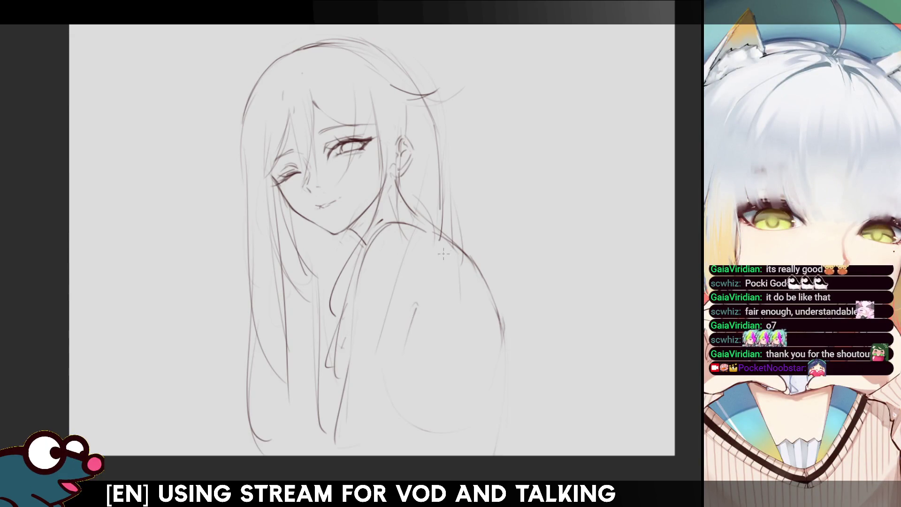
{"action": "key", "text": "h"}
{"action": "key", "text": "h"}
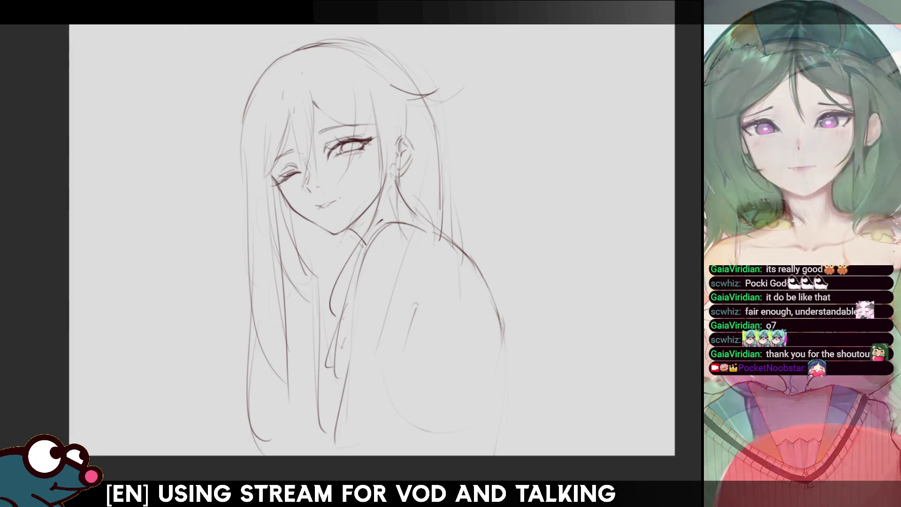
{"action": "key", "text": "h"}
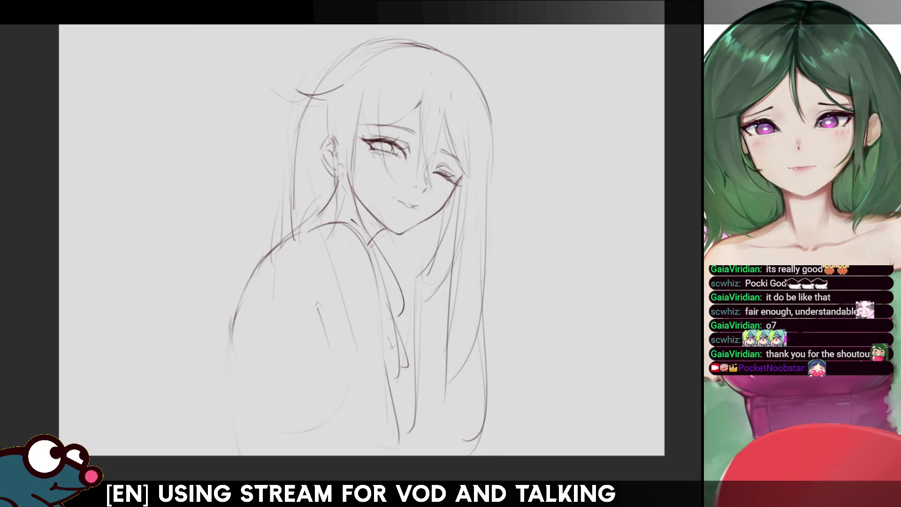
{"action": "key", "text": "h"}
- Erase over the nose and mouth to lighten them, shrinking the brush to a tiny size
{"action": "mouse_move", "coordinate": [328, 164]}
{"action": "left_mouse_down"}
{"action": "mouse_move", "coordinate": [337, 155]}
{"action": "mouse_move", "coordinate": [343, 178]}
{"action": "mouse_move", "coordinate": [340, 155]}
{"action": "mouse_move", "coordinate": [342, 169]}
{"action": "mouse_move", "coordinate": [350, 146]}
{"action": "mouse_move", "coordinate": [338, 154]}
{"action": "mouse_move", "coordinate": [352, 145]}
{"action": "mouse_move", "coordinate": [339, 180]}
{"action": "left_mouse_up"}
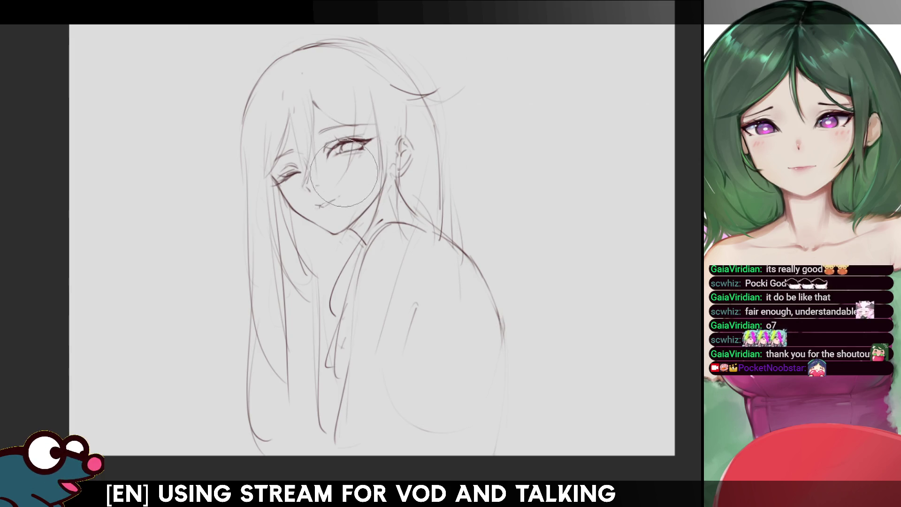
{"action": "key", "text": "h"}
{"action": "key", "text": "h"}
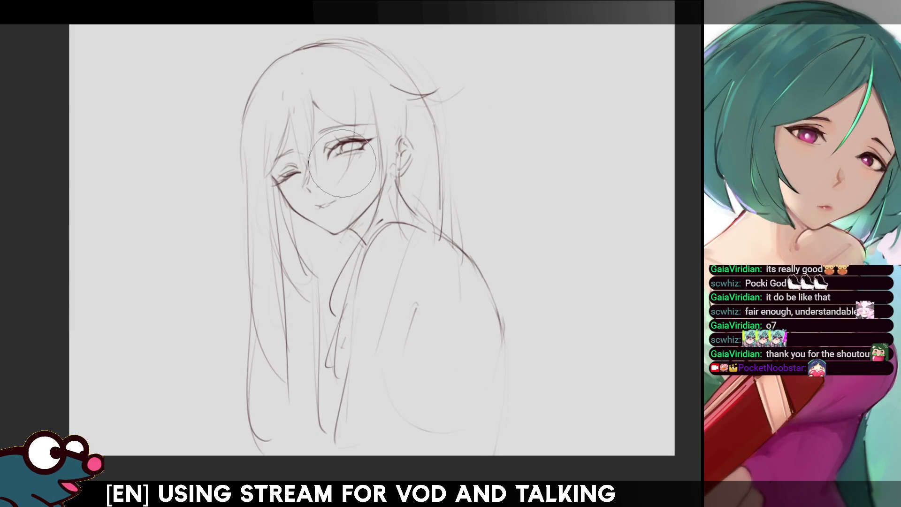
{"action": "key", "text": "bracketleft"}
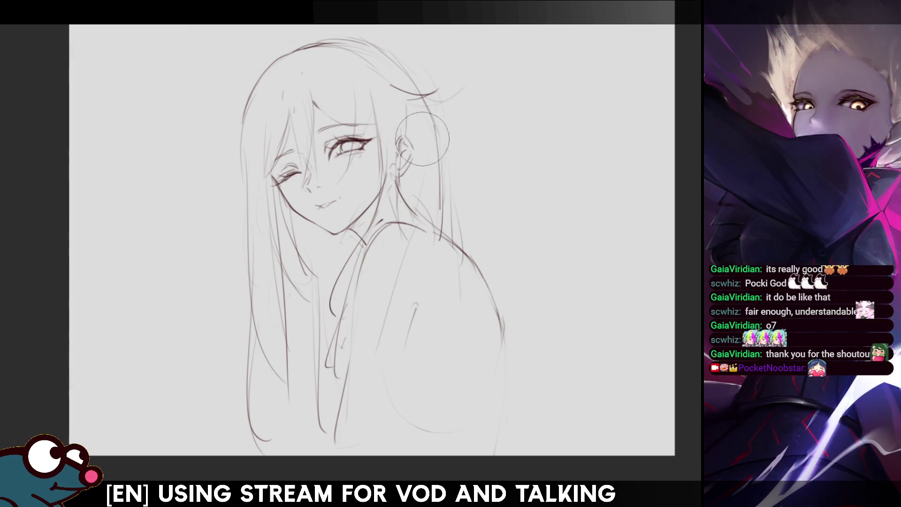
{"action": "key", "text": "h"}
{"action": "key", "text": "h"}
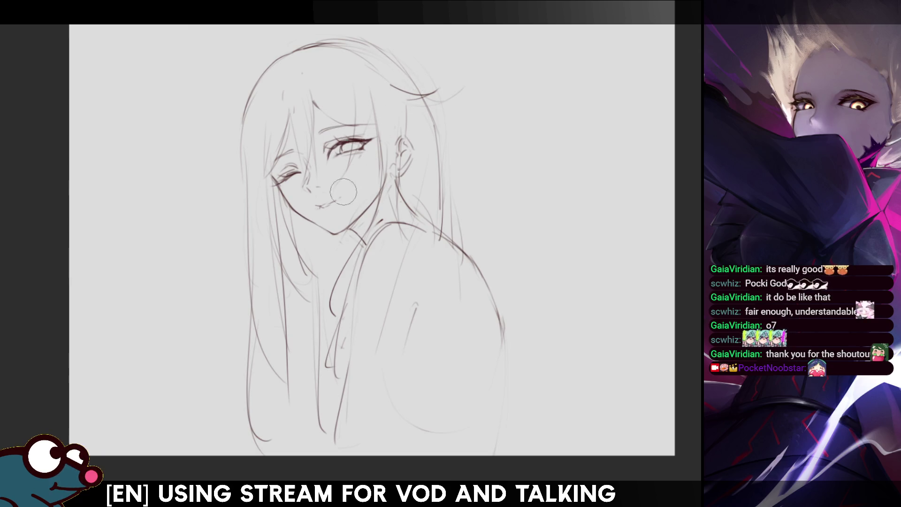
{"action": "key", "text": "bracketleft"}
{"action": "key", "text": "bracketleft"}
{"action": "key", "text": "bracketleft"}
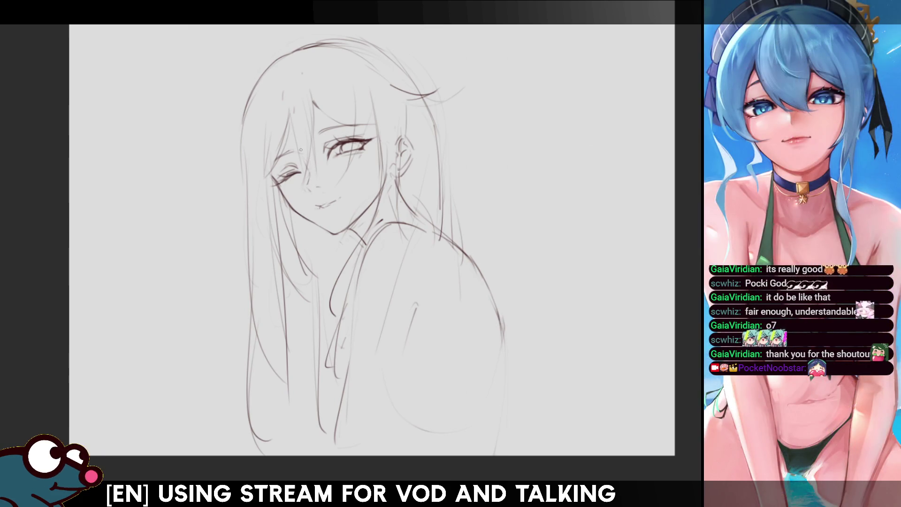
{"action": "key", "text": "h"}
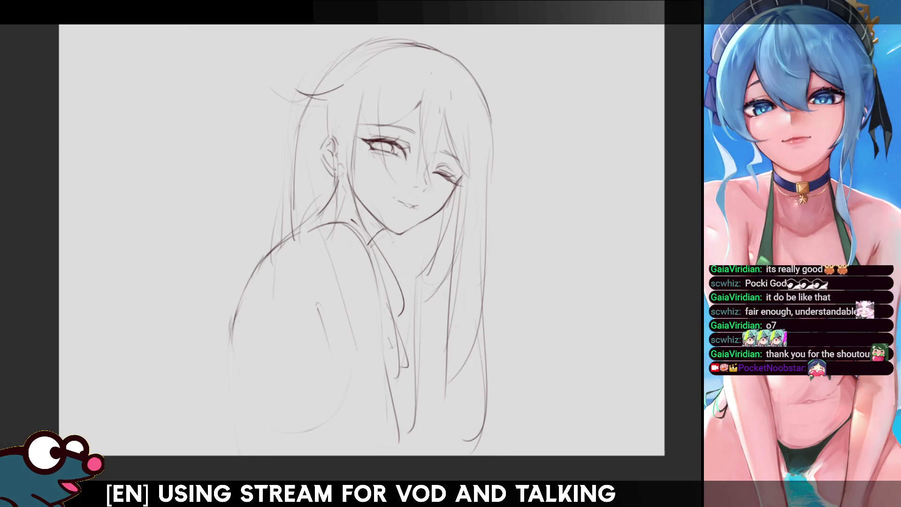
{"action": "key", "text": "h"}
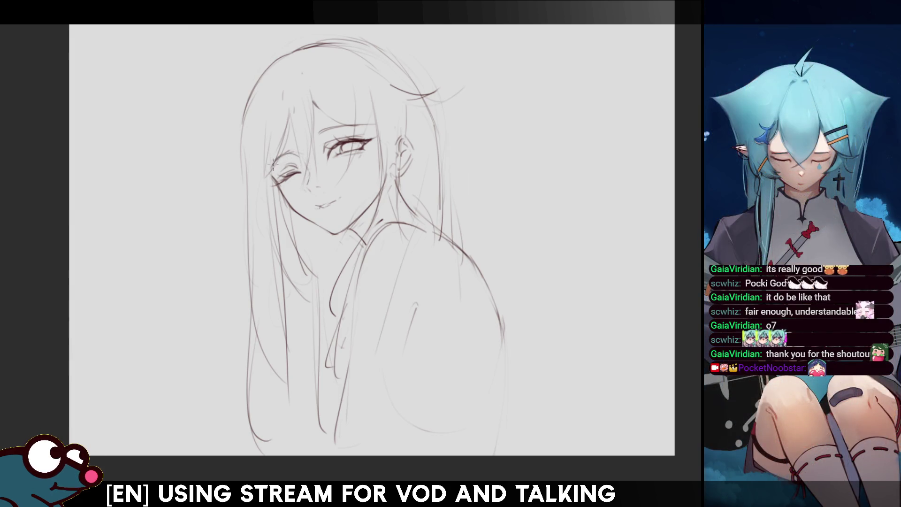
{"action": "key", "text": "h"}
{"action": "key", "text": "ctrl+minus"}
{"action": "key", "text": "ctrl+plus"}
{"action": "key", "text": "ctrl+plus"}
{"action": "key", "text": "minus"}
{"action": "key", "text": "minus"}
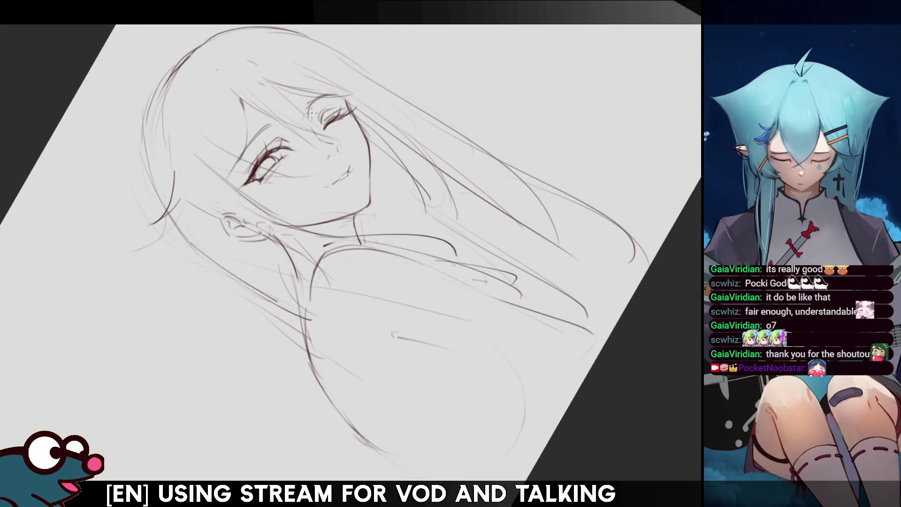
{"action": "key", "text": "h"}
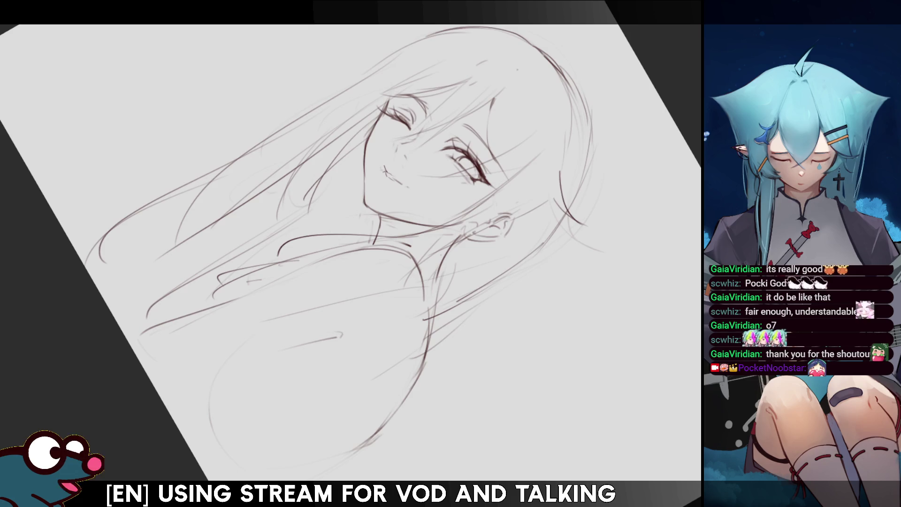
{"action": "key", "text": "h"}
{"action": "key", "text": "h"}
{"action": "key", "text": "h"}
{"action": "key", "text": "h"}
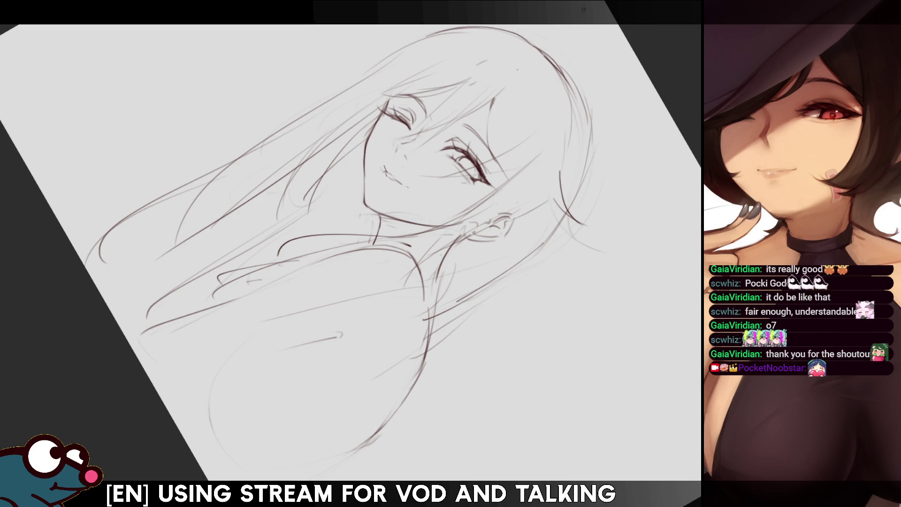
{"action": "key", "text": "h"}
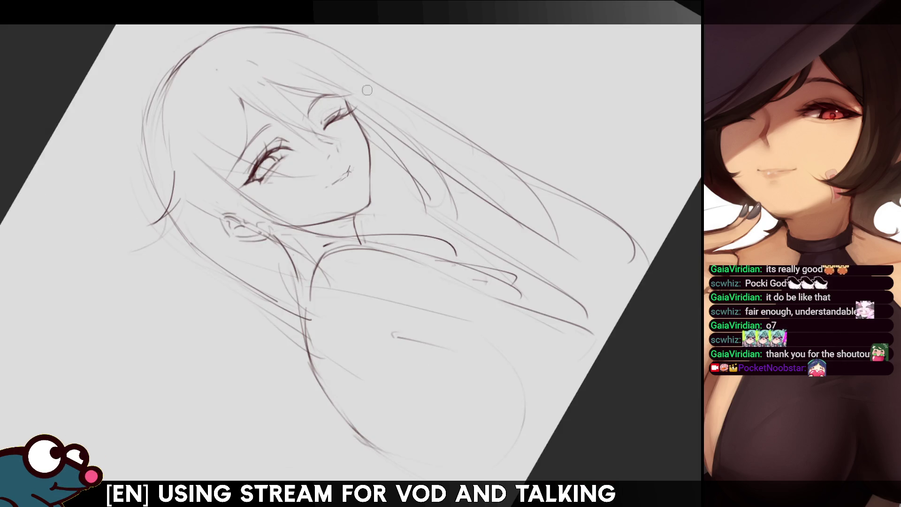
{"action": "key", "text": "h"}
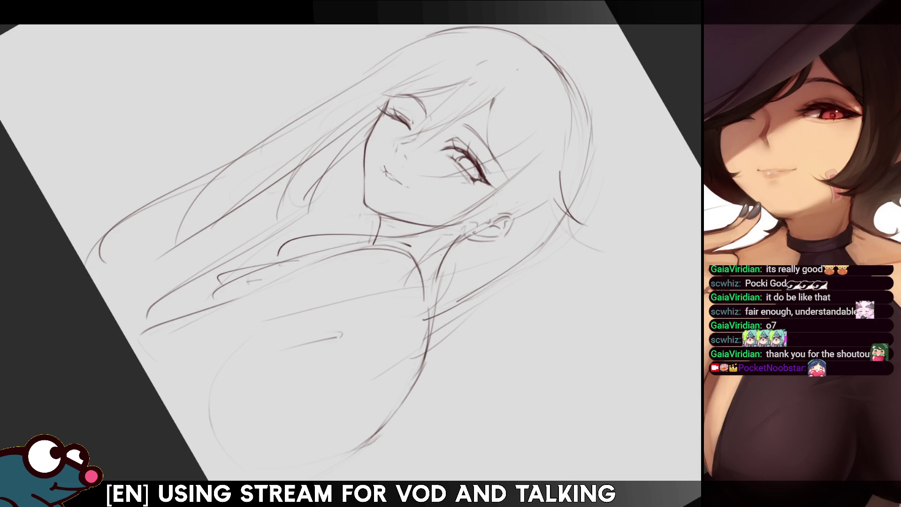
{"action": "scroll", "coordinate": [390, 155], "scroll_direction": "up", "scroll_amount": 1}
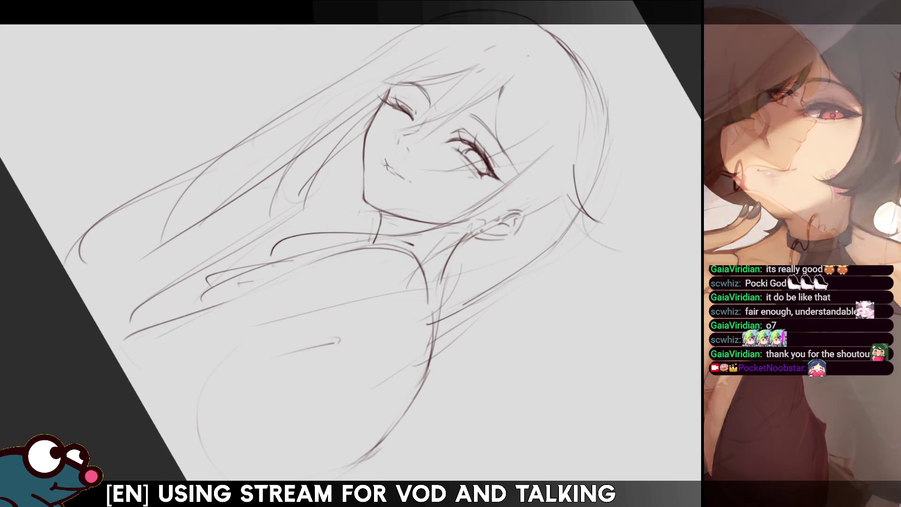
{"action": "key", "text": "Home"}
{"action": "key", "text": "h"}
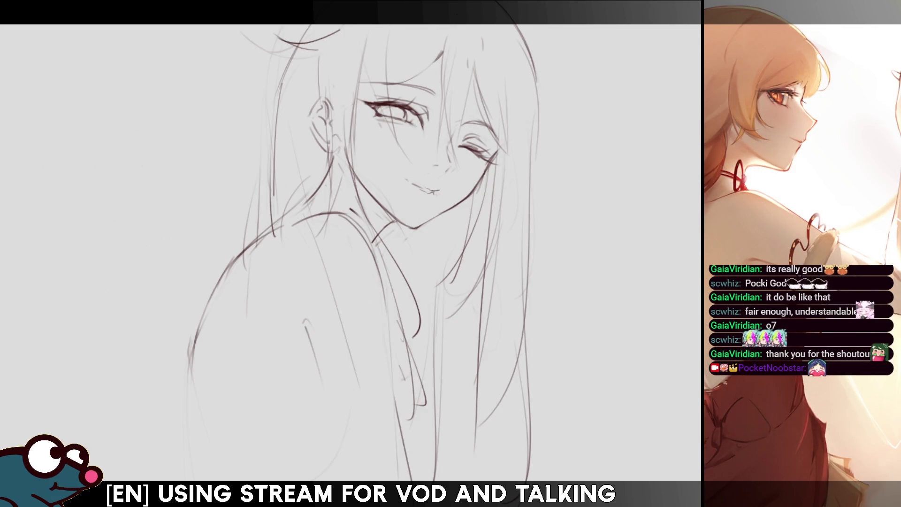
{"action": "key", "text": "h"}
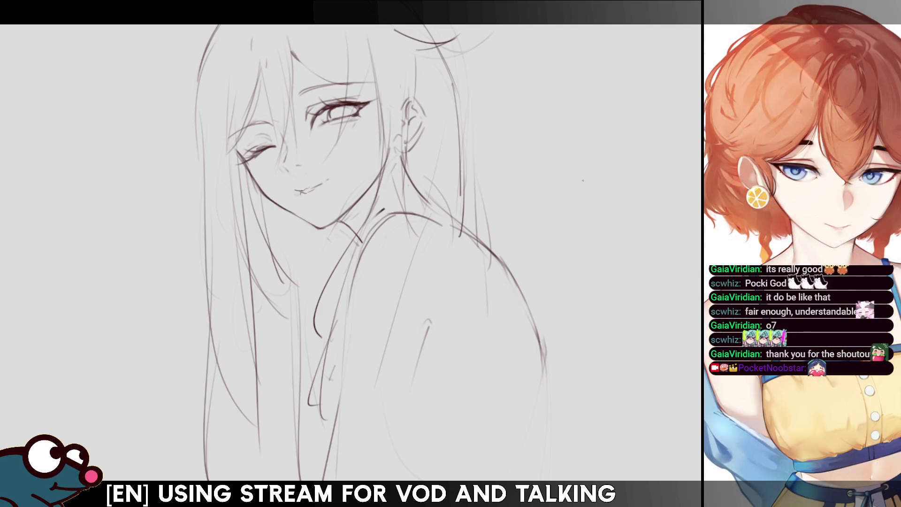
- Zoom out with the scroll wheel so the full canvas fits in the window
{"action": "scroll", "coordinate": [356, 225], "scroll_direction": "down", "scroll_amount": 5}
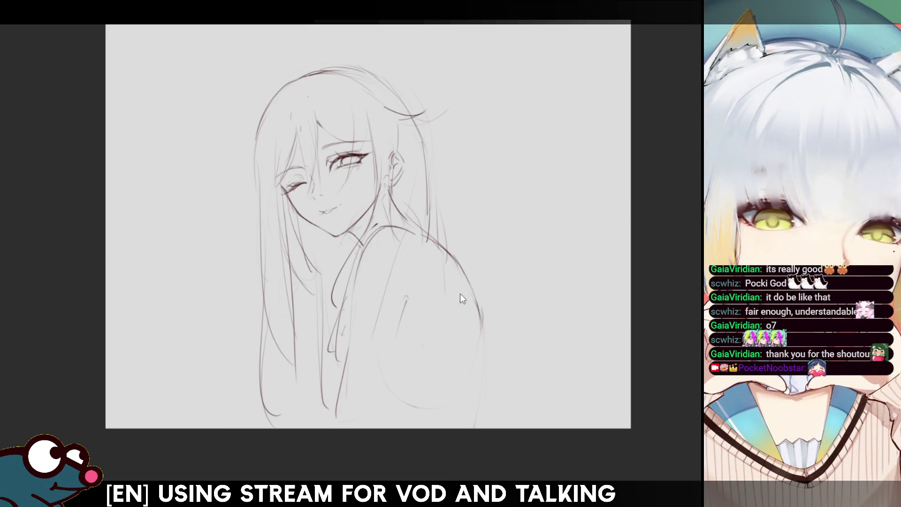
- Sketch loose strokes around the shoulder and upper arm, mirroring the view to check them
{"action": "mouse_move", "coordinate": [419, 290]}
{"action": "left_mouse_down"}
{"action": "mouse_move", "coordinate": [478, 274]}
{"action": "mouse_move", "coordinate": [460, 245]}
{"action": "mouse_move", "coordinate": [492, 270]}
{"action": "left_mouse_up"}
{"action": "key", "text": "m"}
{"action": "key", "text": "m"}
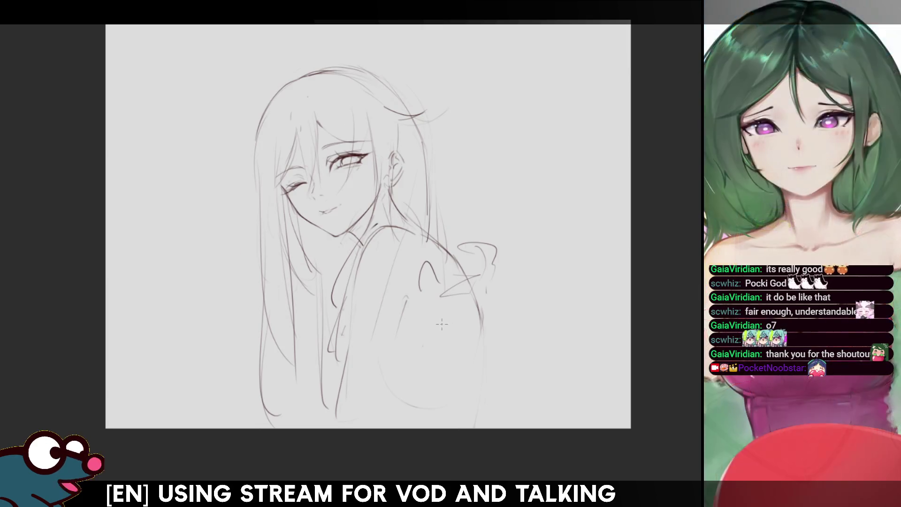
{"action": "key", "text": "ctrl+z"}
{"action": "key", "text": "ctrl+z"}
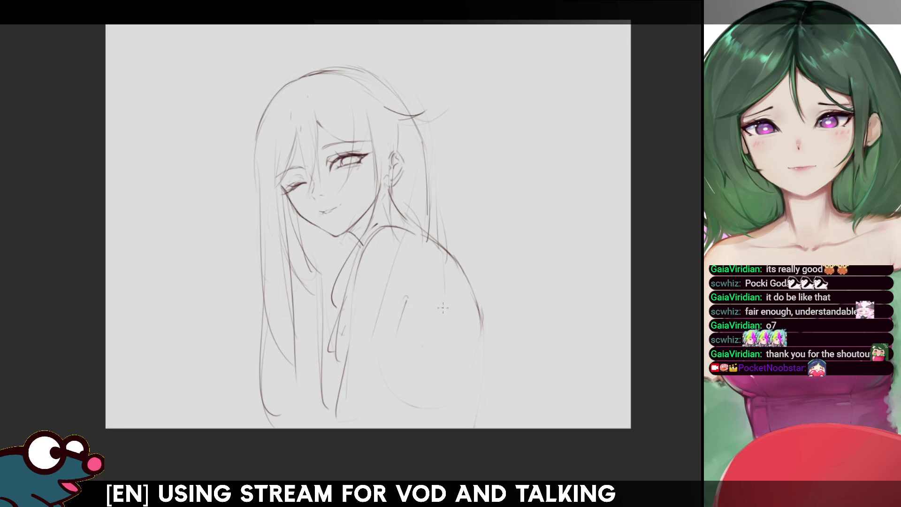
{"action": "mouse_move", "coordinate": [420, 339]}
{"action": "left_mouse_down"}
{"action": "mouse_move", "coordinate": [399, 354]}
{"action": "mouse_move", "coordinate": [424, 326]}
{"action": "left_mouse_up"}
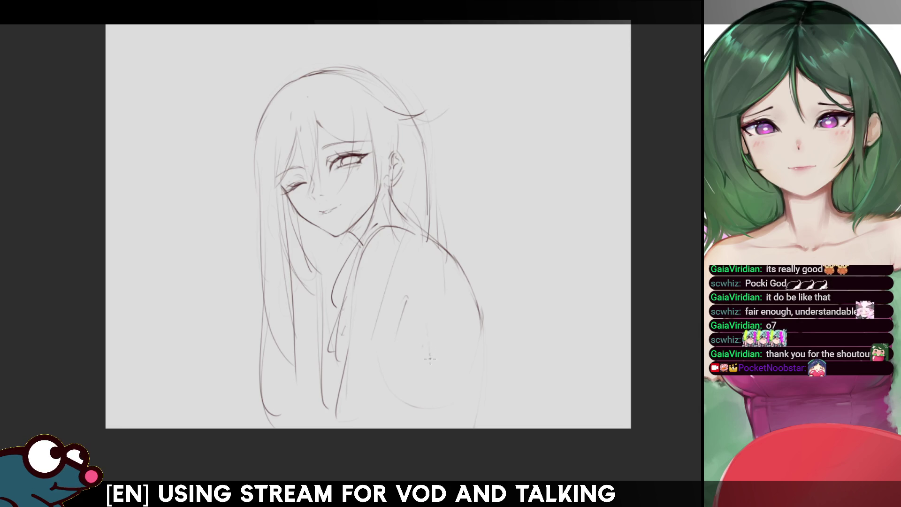
{"action": "left_click_drag", "start_coordinate": [415, 360], "coordinate": [423, 351]}
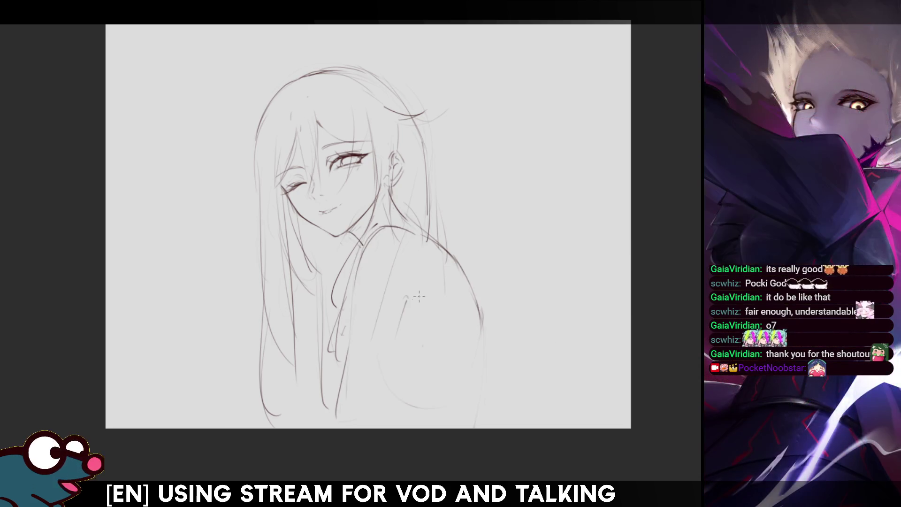
{"action": "left_click_drag", "start_coordinate": [412, 294], "coordinate": [422, 288]}
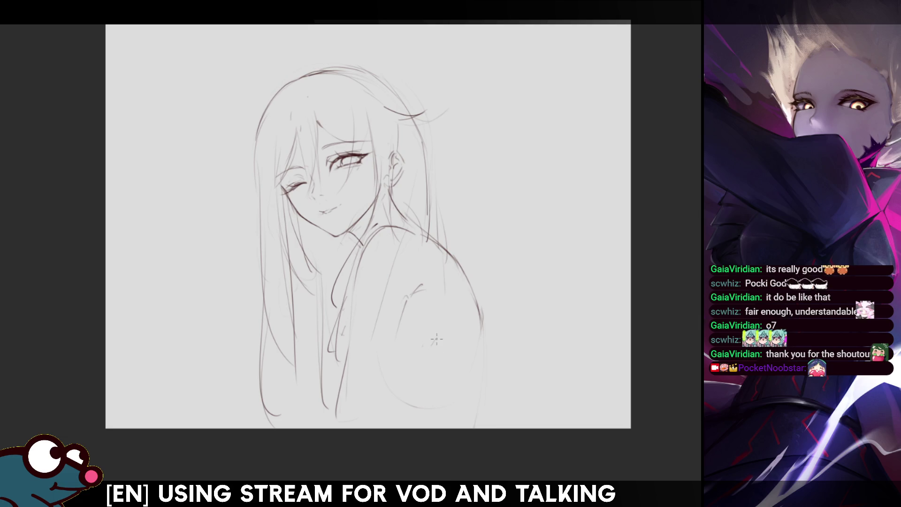
{"action": "key", "text": "h"}
{"action": "key", "text": "h"}
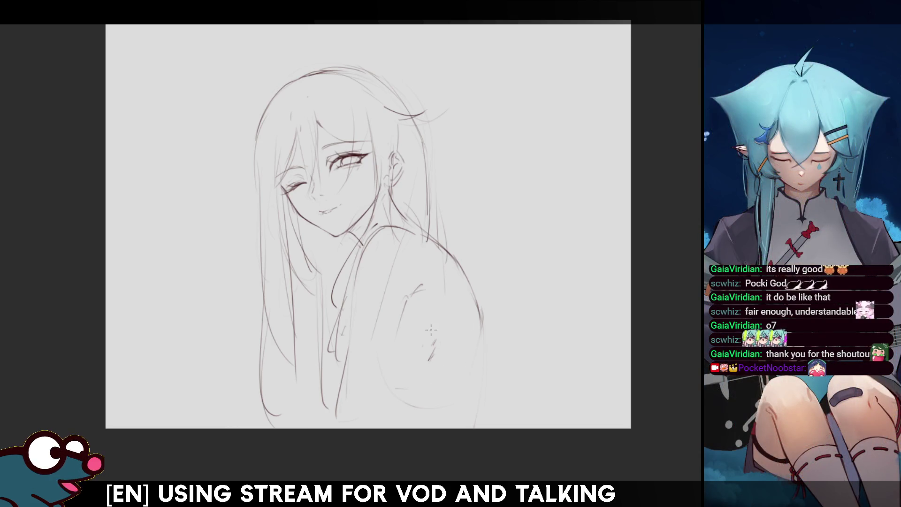
- Draw the body's right edge downward and erase the lower part of a stray stroke
{"action": "left_click_drag", "start_coordinate": [405, 318], "coordinate": [387, 398]}
{"action": "key", "text": "ctrl+z"}
{"action": "key", "text": "ctrl+z"}
{"action": "key", "text": "ctrl+z"}
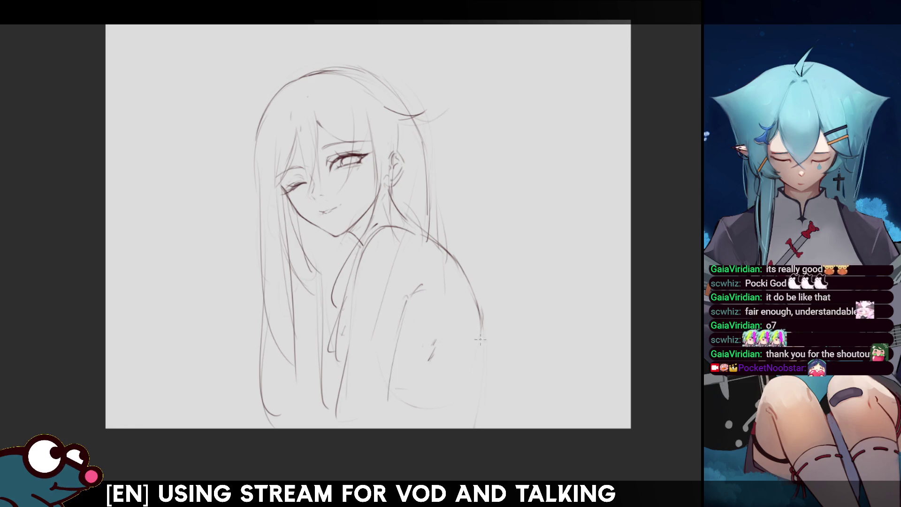
{"action": "left_click_drag", "start_coordinate": [482, 319], "coordinate": [479, 394]}
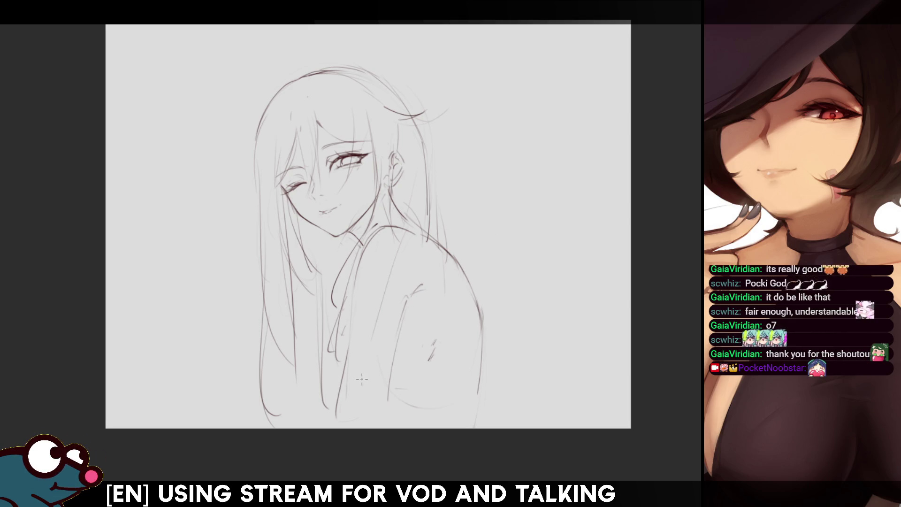
{"action": "key", "text": "e"}
{"action": "left_click_drag", "start_coordinate": [332, 426], "coordinate": [336, 361]}
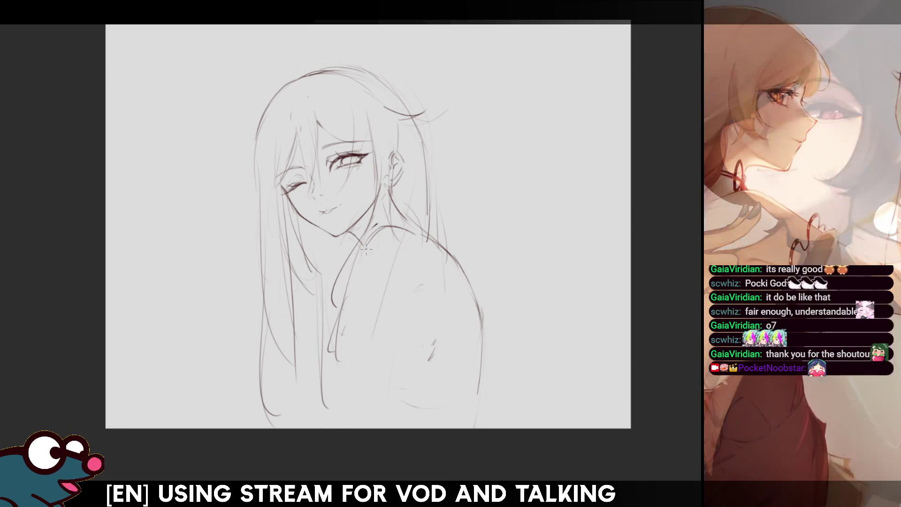
- Redraw the long line down from the shoulder until it fits, then check it mirrored
{"action": "left_click_drag", "start_coordinate": [377, 231], "coordinate": [358, 264]}
{"action": "left_click_drag", "start_coordinate": [337, 308], "coordinate": [305, 386]}
{"action": "key", "text": "ctrl+z"}
{"action": "left_click_drag", "start_coordinate": [356, 266], "coordinate": [303, 419]}
{"action": "key", "text": "ctrl+z"}
{"action": "mouse_move", "coordinate": [345, 396]}
{"action": "left_mouse_down"}
{"action": "mouse_move", "coordinate": [396, 300]}
{"action": "mouse_move", "coordinate": [410, 298]}
{"action": "left_mouse_up"}
{"action": "key", "text": "ctrl+z"}
{"action": "key", "text": "ctrl+z"}
{"action": "key", "text": "ctrl+z"}
{"action": "left_click_drag", "start_coordinate": [373, 349], "coordinate": [422, 287]}
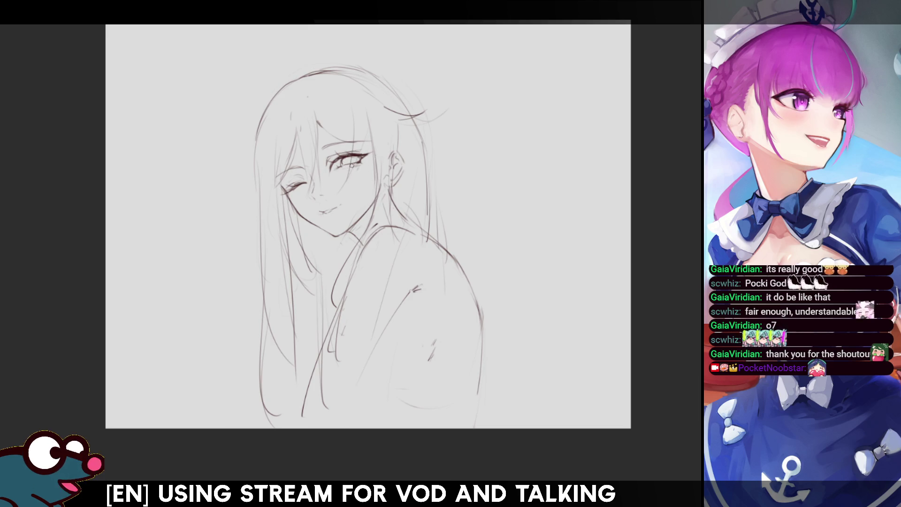
{"action": "key", "text": "h"}
{"action": "key", "text": "h"}
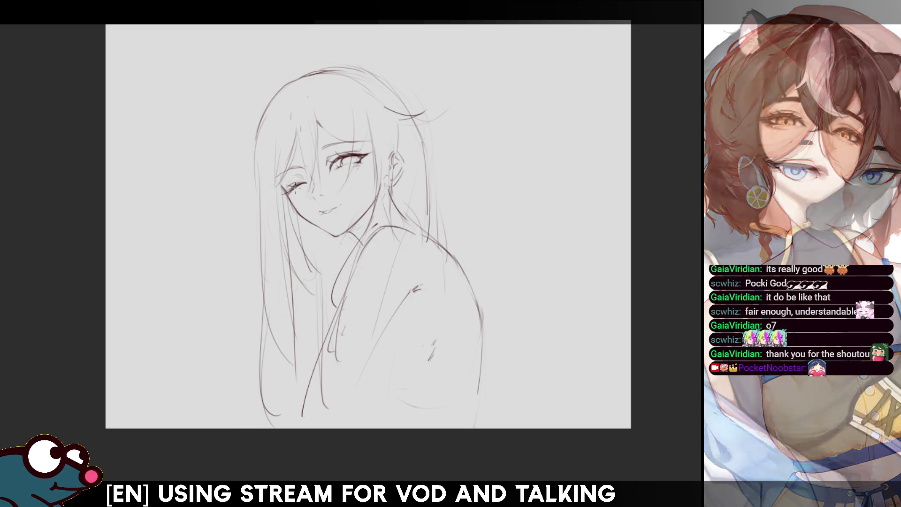
{"action": "key", "text": "h"}
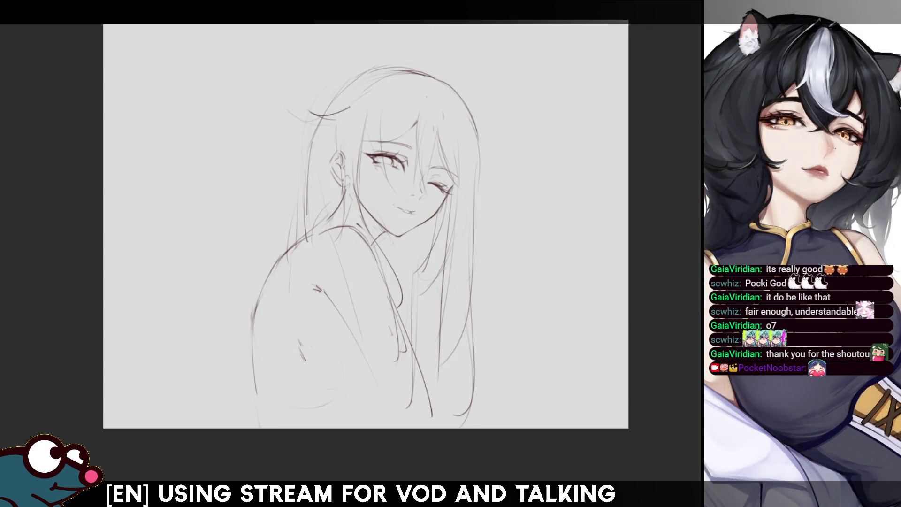
{"action": "key", "text": "h"}
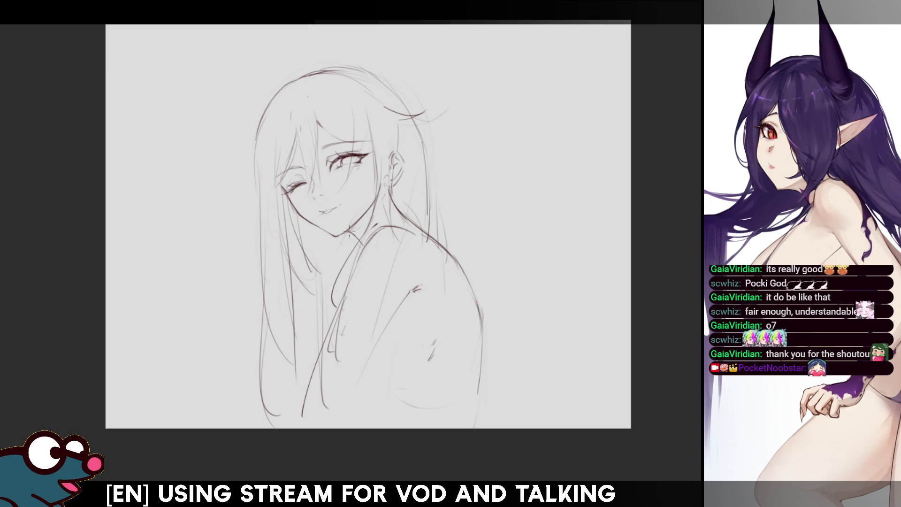
{"action": "key", "text": "h"}
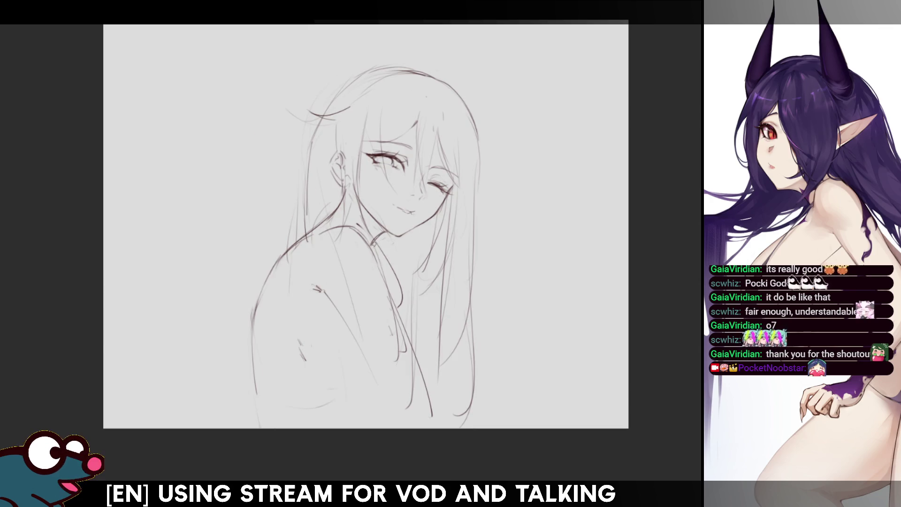
{"action": "key", "text": "h"}
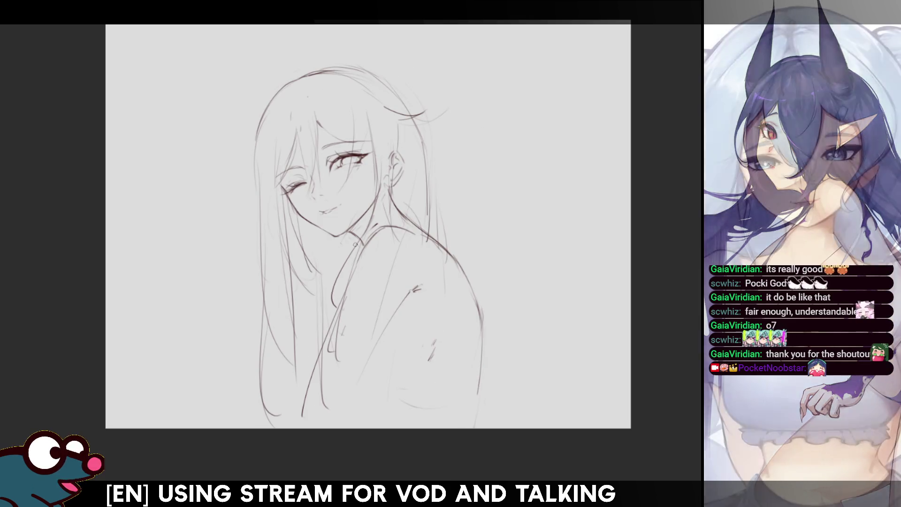
{"action": "key", "text": "h"}
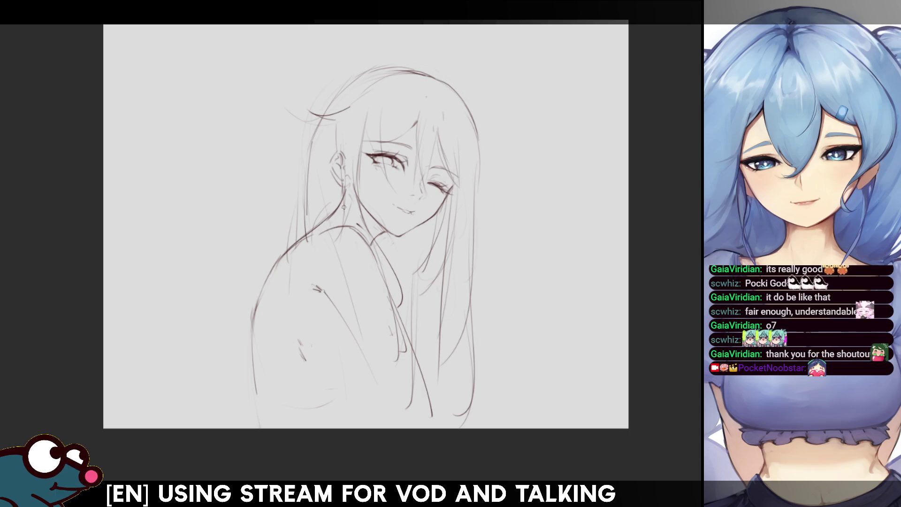
{"action": "key", "text": "h"}
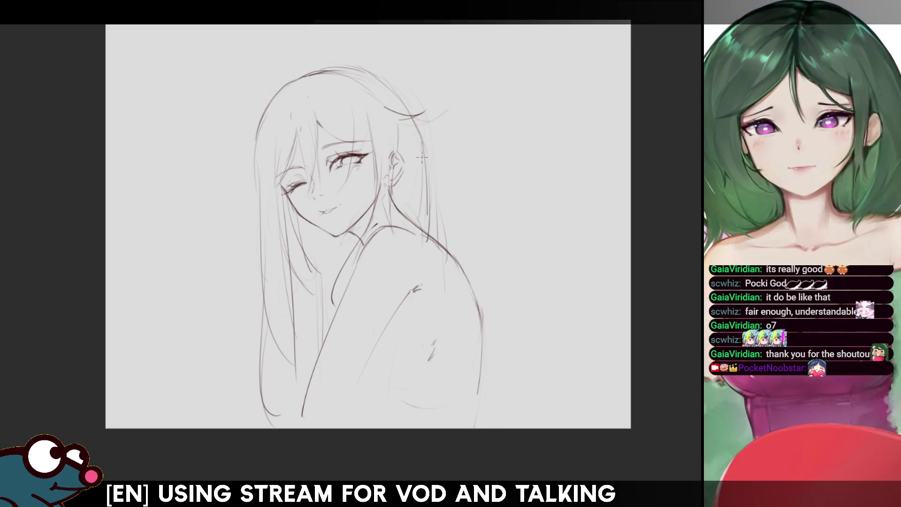
- Sketch and redraw the arm line running down from the shoulder
{"action": "left_click_drag", "start_coordinate": [343, 281], "coordinate": [327, 331]}
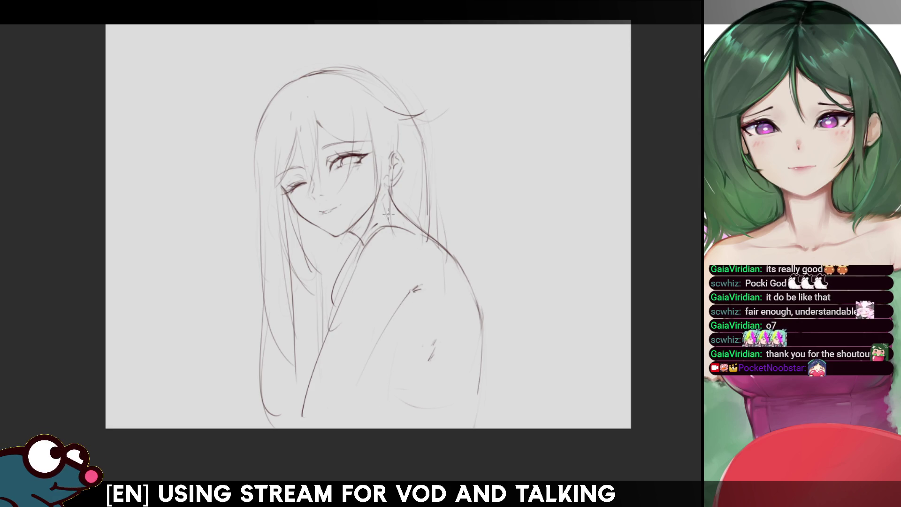
{"action": "mouse_move", "coordinate": [369, 239]}
{"action": "left_mouse_down"}
{"action": "mouse_move", "coordinate": [356, 266]}
{"action": "mouse_move", "coordinate": [359, 400]}
{"action": "left_mouse_up"}
{"action": "key", "text": "ctrl+z"}
{"action": "left_click_drag", "start_coordinate": [369, 291], "coordinate": [352, 418]}
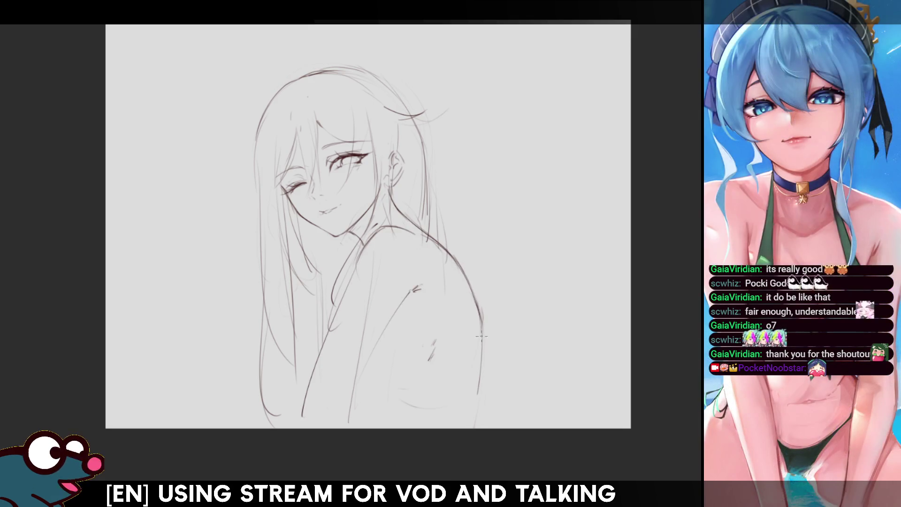
- Try several lower torso lines, discard them, and check the drawing mirrored
{"action": "left_click_drag", "start_coordinate": [481, 311], "coordinate": [473, 424]}
{"action": "key", "text": "ctrl+z"}
{"action": "left_click_drag", "start_coordinate": [383, 356], "coordinate": [399, 394]}
{"action": "key", "text": "ctrl+z"}
{"action": "mouse_move", "coordinate": [382, 339]}
{"action": "left_mouse_down"}
{"action": "mouse_move", "coordinate": [400, 383]}
{"action": "mouse_move", "coordinate": [397, 418]}
{"action": "left_mouse_up"}
{"action": "key", "text": "ctrl+z"}
{"action": "key", "text": "m"}
{"action": "key", "text": "m"}
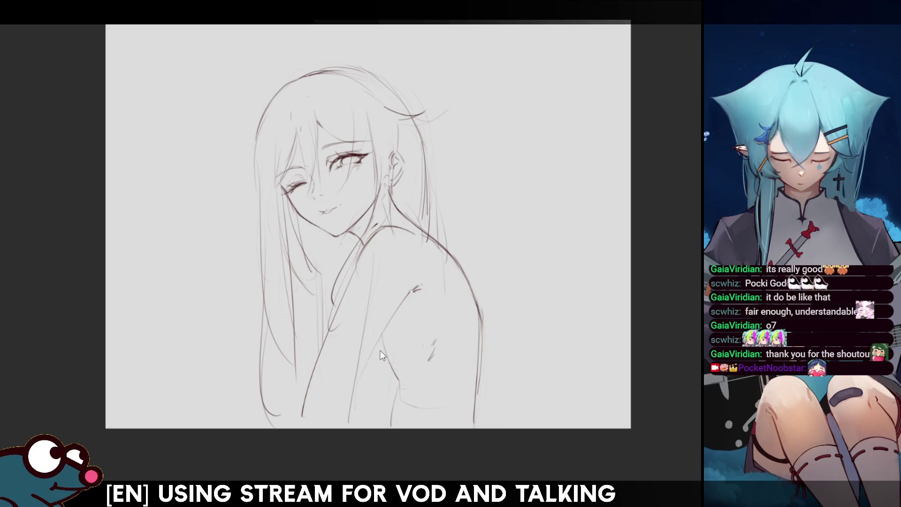
{"action": "key", "text": "m"}
{"action": "key", "text": "m"}
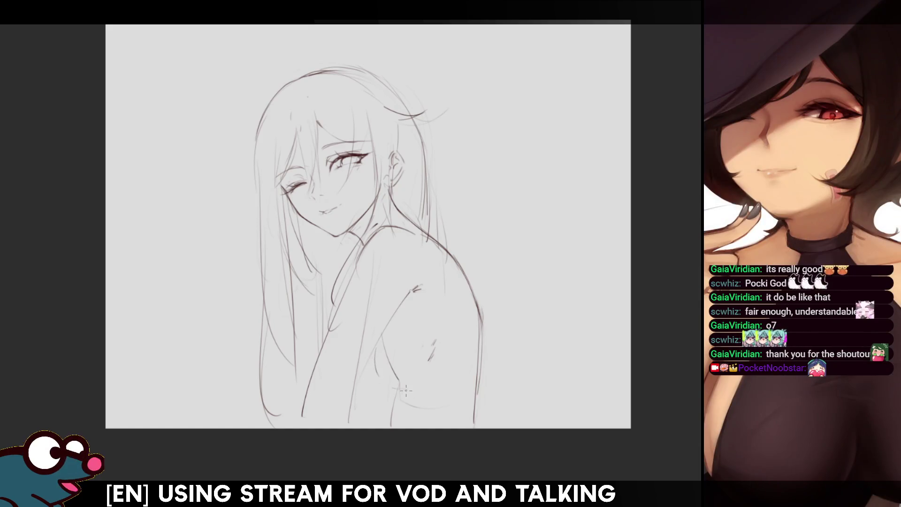
{"action": "key", "text": "m"}
{"action": "key", "text": "m"}
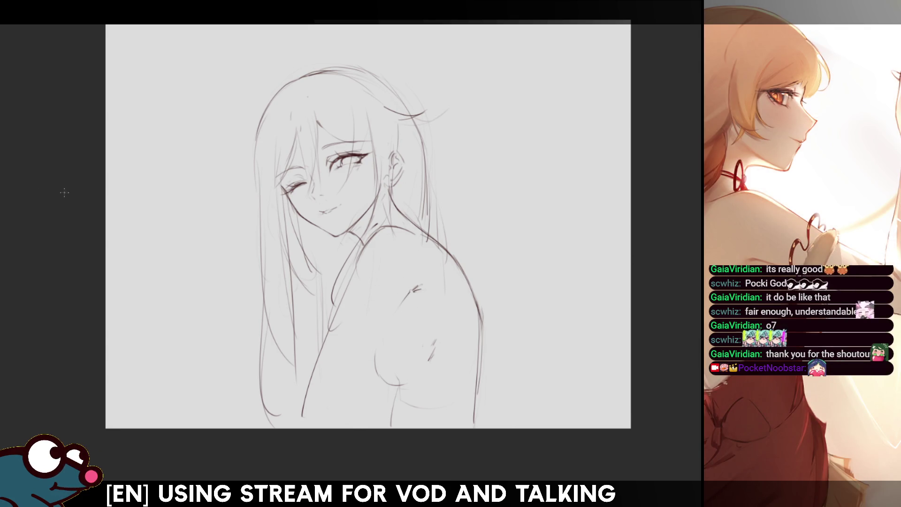
- Draw the arm-and-chest line and, after several retries, the strap line down the arm
{"action": "left_click_drag", "start_coordinate": [413, 288], "coordinate": [362, 385]}
{"action": "key", "text": "ctrl+z"}
{"action": "left_click_drag", "start_coordinate": [413, 288], "coordinate": [350, 409]}
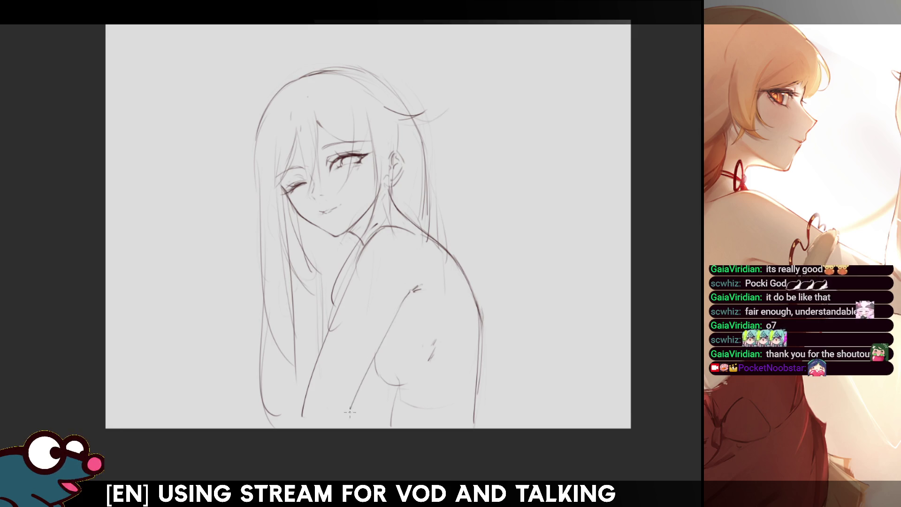
{"action": "left_click_drag", "start_coordinate": [359, 258], "coordinate": [305, 413]}
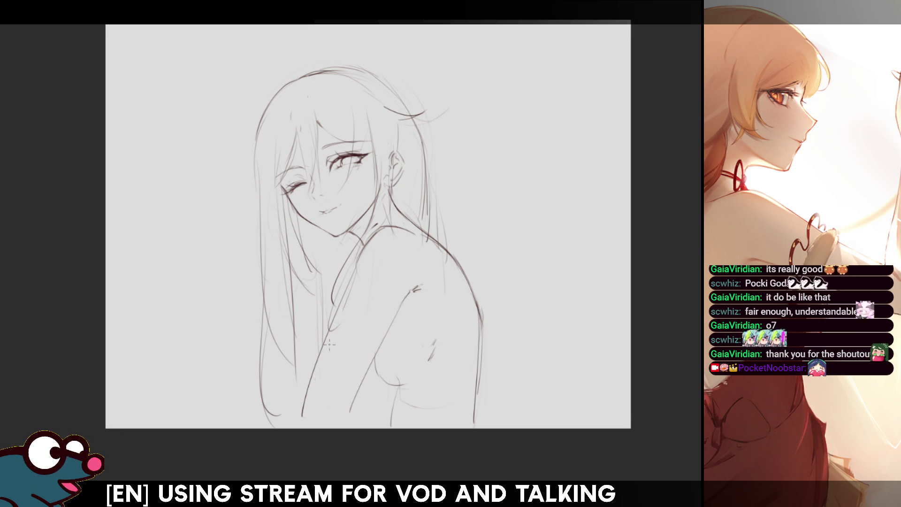
{"action": "key", "text": "ctrl+z"}
{"action": "left_click_drag", "start_coordinate": [302, 415], "coordinate": [340, 285]}
{"action": "key", "text": "ctrl+z"}
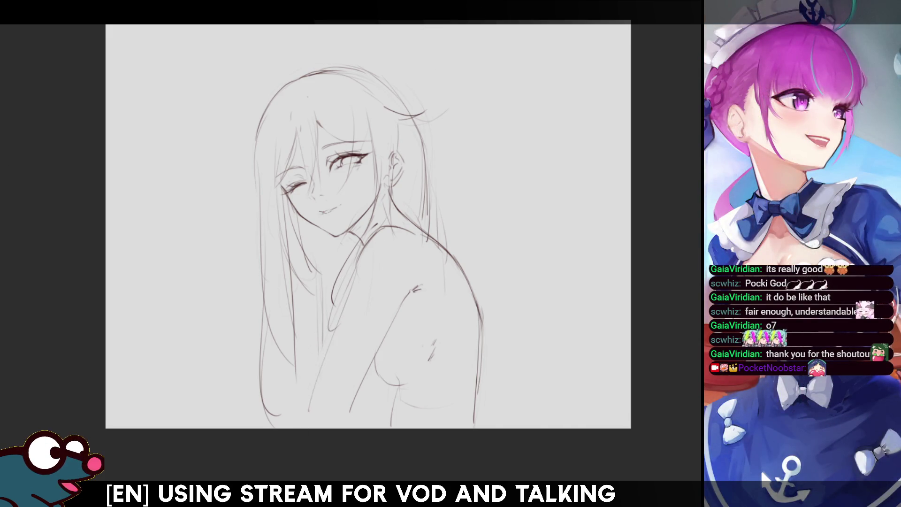
{"action": "left_click_drag", "start_coordinate": [363, 252], "coordinate": [308, 429]}
{"action": "key", "text": "ctrl+z"}
{"action": "key", "text": "ctrl+z"}
{"action": "key", "text": "ctrl+z"}
{"action": "left_click_drag", "start_coordinate": [357, 255], "coordinate": [310, 415]}
{"action": "key", "text": "ctrl+z"}
{"action": "left_click_drag", "start_coordinate": [353, 292], "coordinate": [302, 418]}
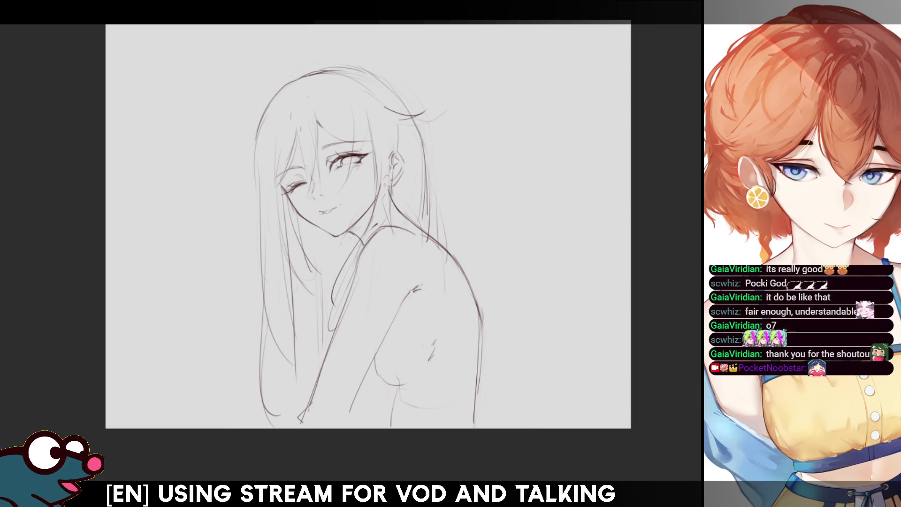
{"action": "key", "text": "ctrl+t"}
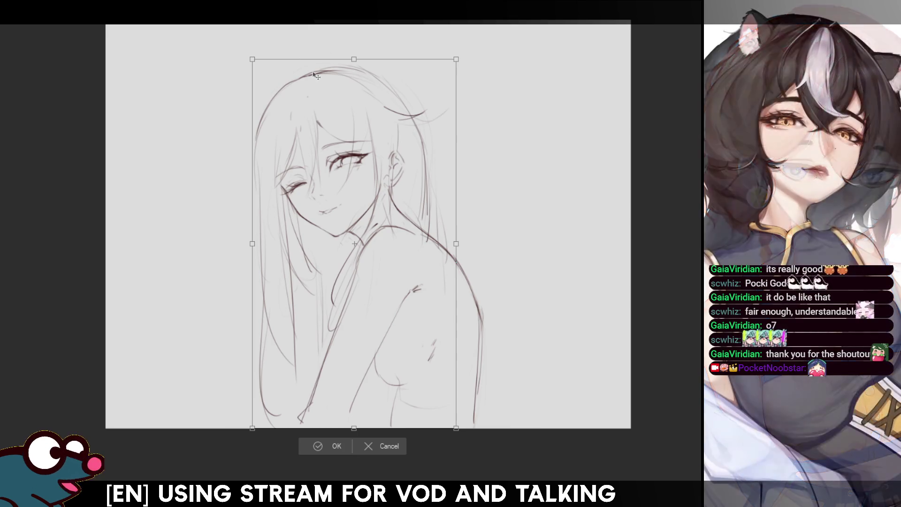
- Stretch the sketch slightly out from its top-left corner, nudge it right, and apply
{"action": "left_click_drag", "start_coordinate": [252, 59], "coordinate": [248, 54]}
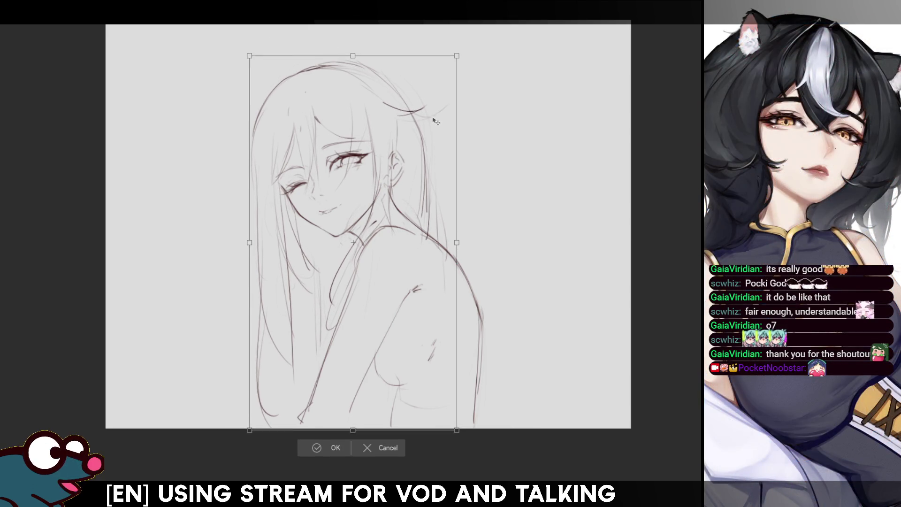
{"action": "left_click_drag", "start_coordinate": [388, 270], "coordinate": [389, 270]}
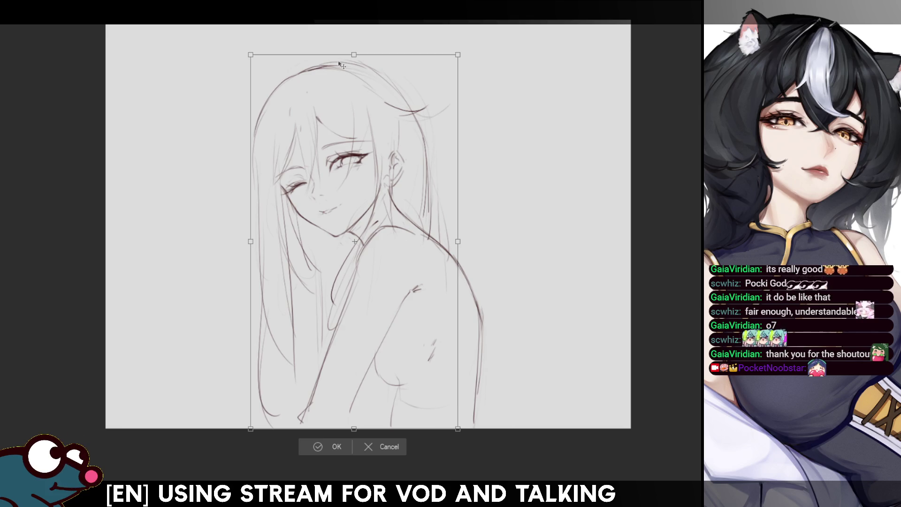
{"action": "left_click_drag", "start_coordinate": [250, 54], "coordinate": [244, 58]}
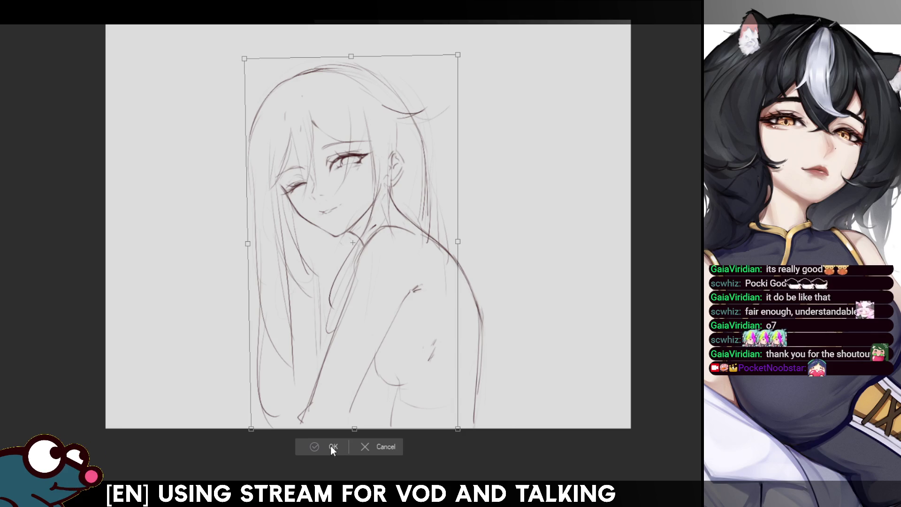
{"action": "left_click", "coordinate": [330, 446]}
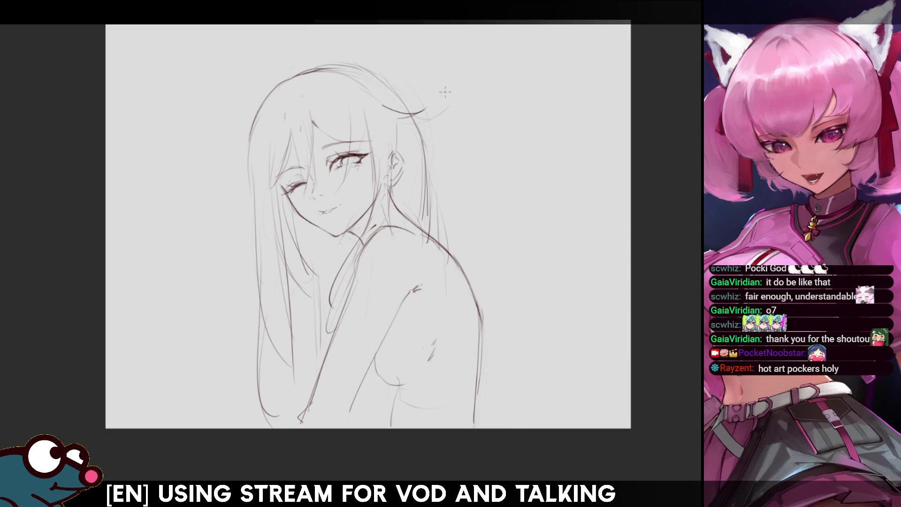
- Draw an eye doodle, a handwritten note and an arrow right of the hair
{"action": "left_click_drag", "start_coordinate": [479, 121], "coordinate": [527, 113]}
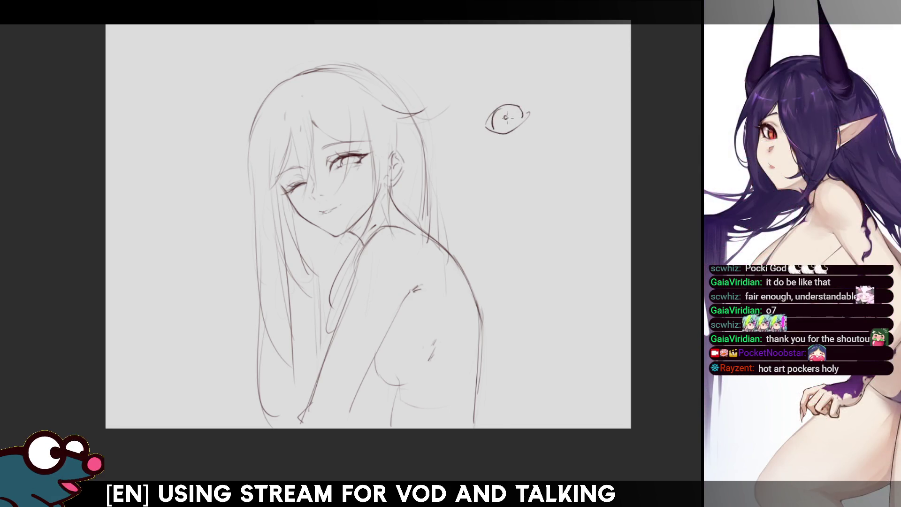
{"action": "left_click_drag", "start_coordinate": [507, 121], "coordinate": [506, 115]}
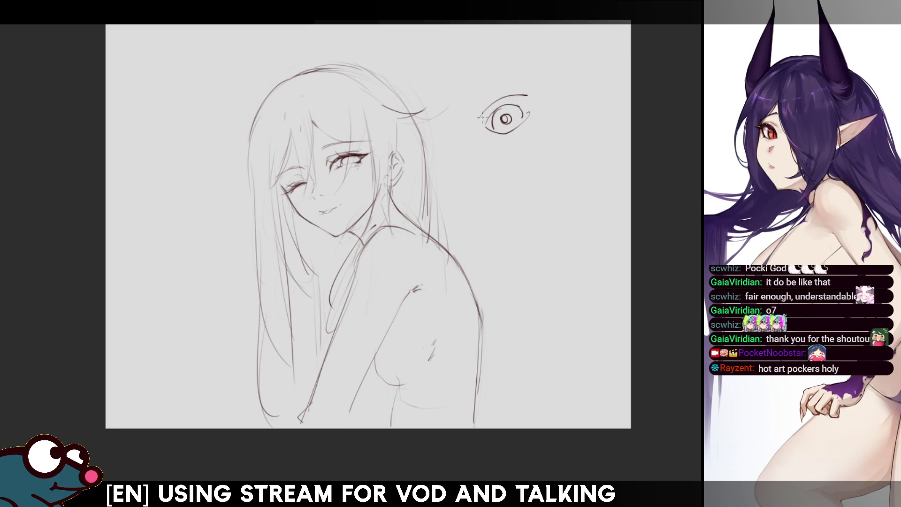
{"action": "left_click_drag", "start_coordinate": [481, 116], "coordinate": [529, 97]}
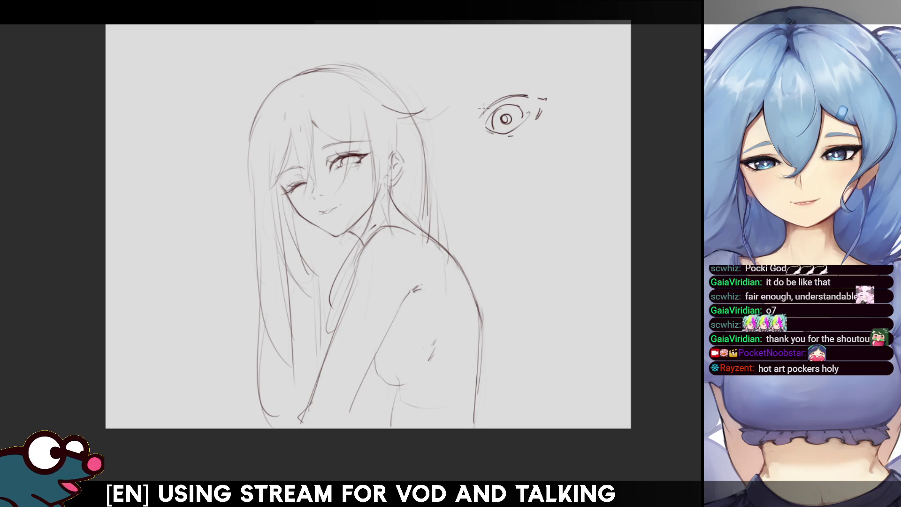
{"action": "left_click_drag", "start_coordinate": [500, 167], "coordinate": [509, 177]}
{"action": "left_click_drag", "start_coordinate": [518, 172], "coordinate": [523, 173]}
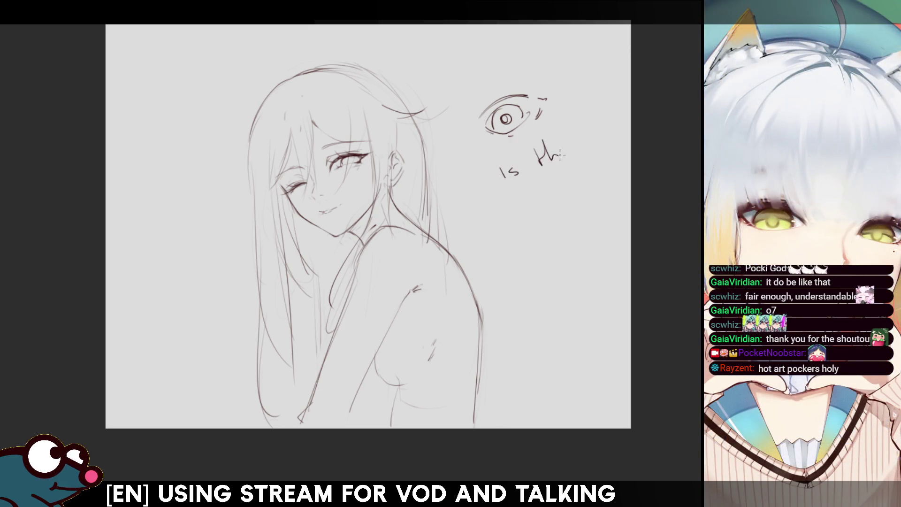
{"action": "left_click_drag", "start_coordinate": [569, 126], "coordinate": [574, 150]}
{"action": "left_click_drag", "start_coordinate": [565, 146], "coordinate": [583, 136]}
{"action": "mouse_move", "coordinate": [500, 214]}
{"action": "left_mouse_down"}
{"action": "mouse_move", "coordinate": [507, 229]}
{"action": "mouse_move", "coordinate": [547, 200]}
{"action": "mouse_move", "coordinate": [561, 202]}
{"action": "mouse_move", "coordinate": [605, 157]}
{"action": "mouse_move", "coordinate": [611, 173]}
{"action": "left_mouse_up"}
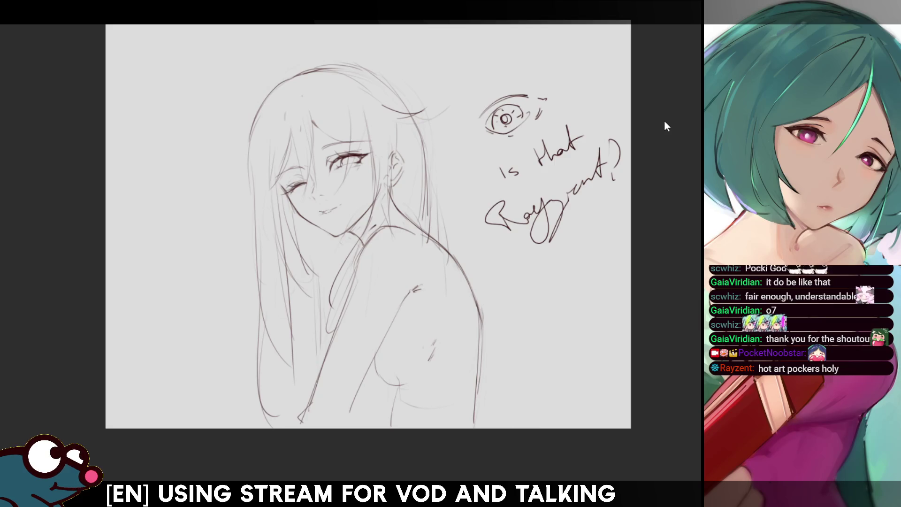
- Undo the note and eye doodle, checking with one extra undo and redo
{"action": "key", "text": "ctrl+z"}
{"action": "key", "text": "ctrl+z"}
{"action": "key", "text": "ctrl+z"}
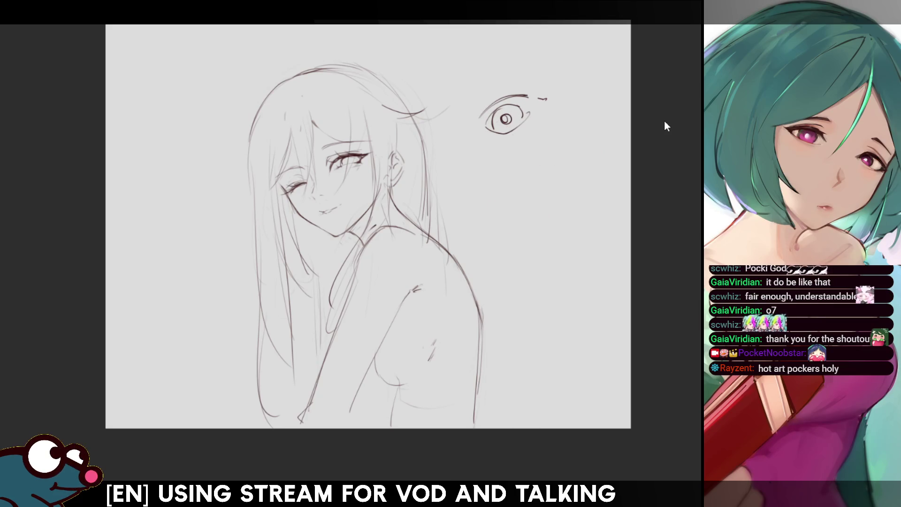
{"action": "key", "text": "ctrl+z"}
{"action": "key", "text": "ctrl+z"}
{"action": "key", "text": "ctrl+z"}
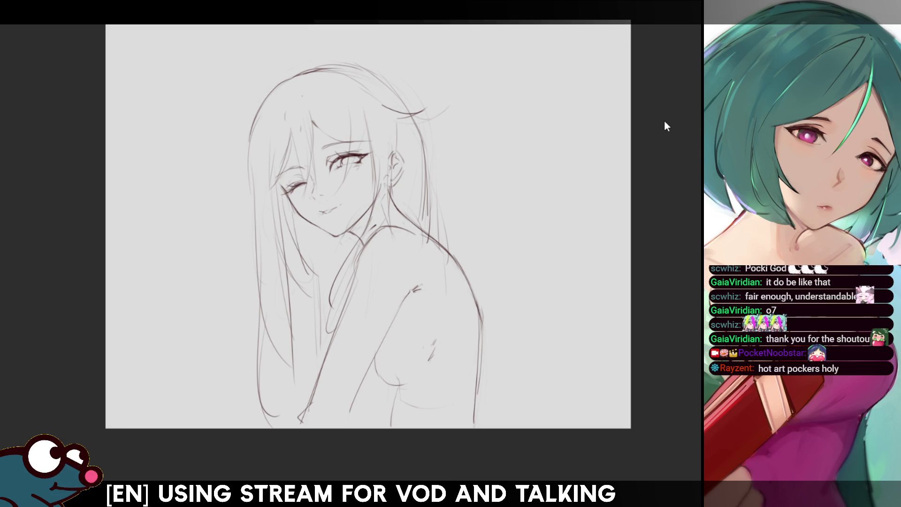
{"action": "key", "text": "ctrl+z"}
{"action": "key", "text": "ctrl+y"}
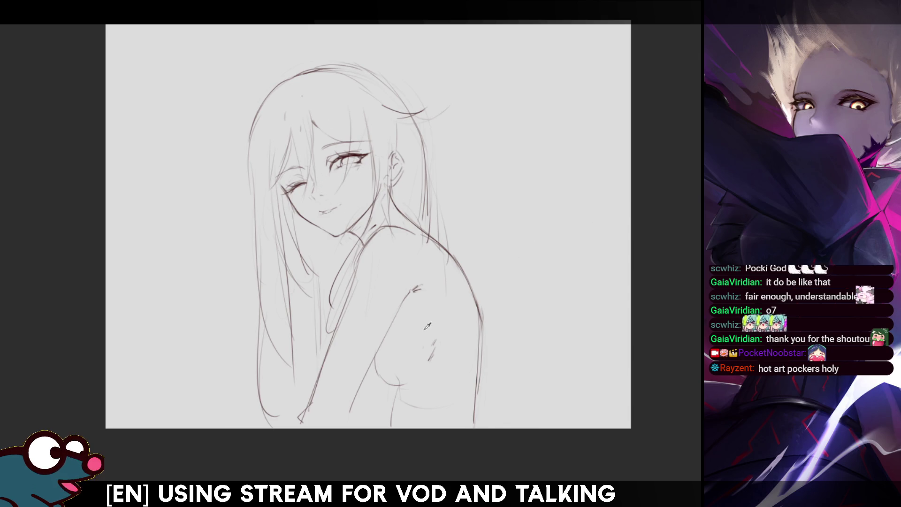
- Crop the canvas inward from both the left and right edges
{"action": "key", "text": "ctrl+t"}
{"action": "mouse_move", "coordinate": [105, 225]}
{"action": "left_mouse_down"}
{"action": "mouse_move", "coordinate": [205, 224]}
{"action": "mouse_move", "coordinate": [189, 225]}
{"action": "left_mouse_up"}
{"action": "mouse_move", "coordinate": [631, 224]}
{"action": "left_mouse_down"}
{"action": "mouse_move", "coordinate": [546, 249]}
{"action": "mouse_move", "coordinate": [543, 261]}
{"action": "left_mouse_up"}
{"action": "key", "text": "Return"}
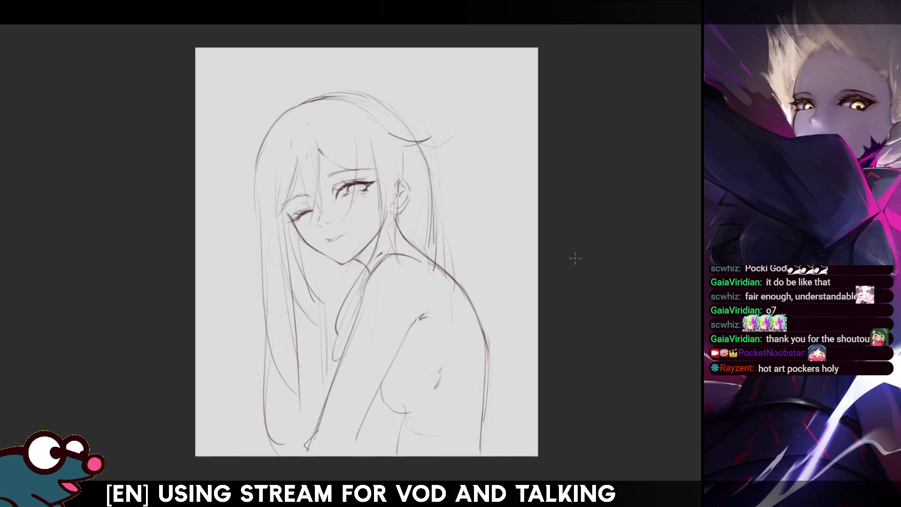
- Trim the canvas top and a little more off the right side
{"action": "key", "text": "ctrl+t"}
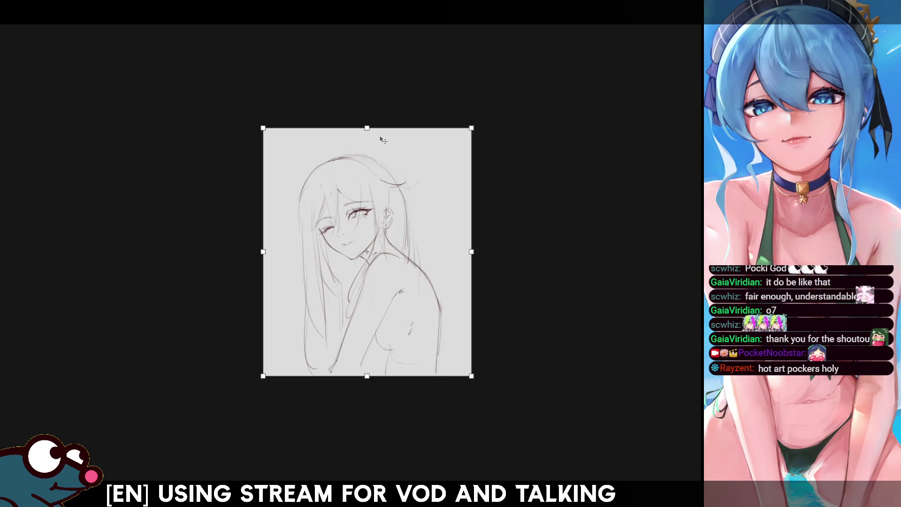
{"action": "left_click_drag", "start_coordinate": [367, 127], "coordinate": [369, 142]}
{"action": "left_click_drag", "start_coordinate": [475, 258], "coordinate": [458, 264]}
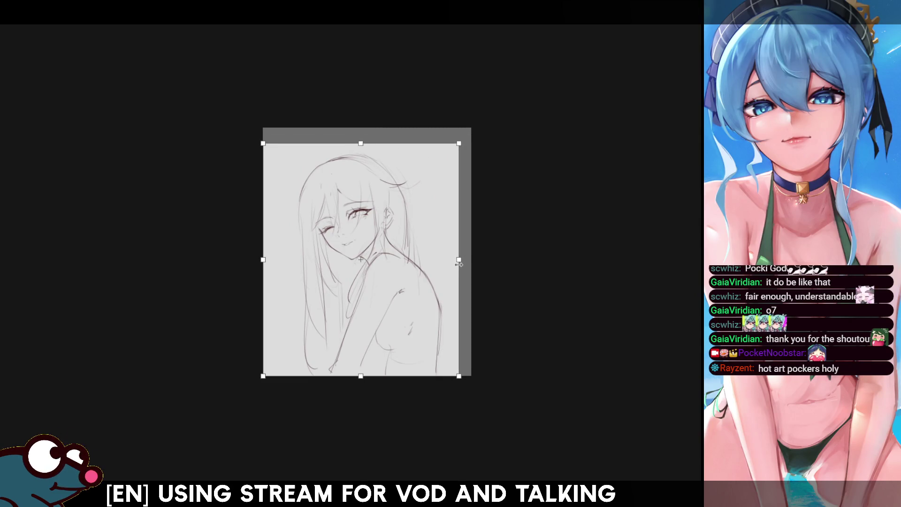
{"action": "key", "text": "Return"}
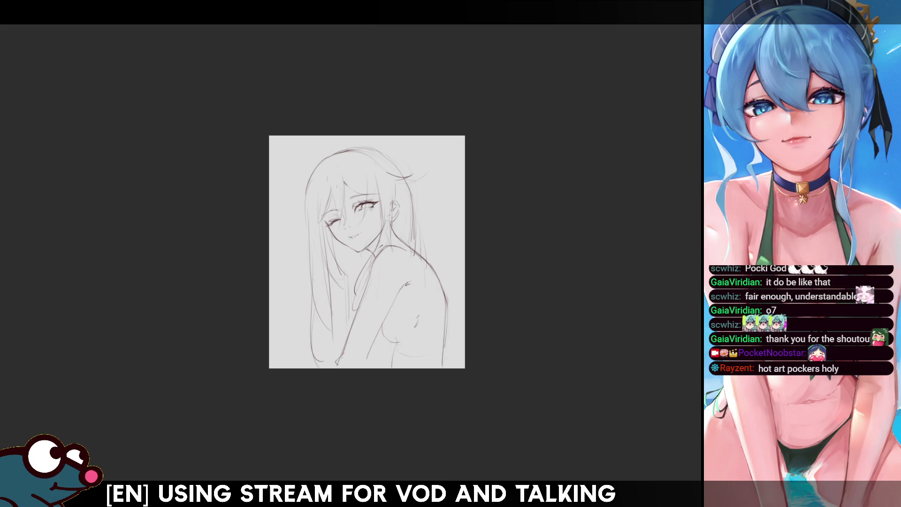
{"action": "scroll", "coordinate": [367, 252], "scroll_direction": "up", "scroll_amount": 5}
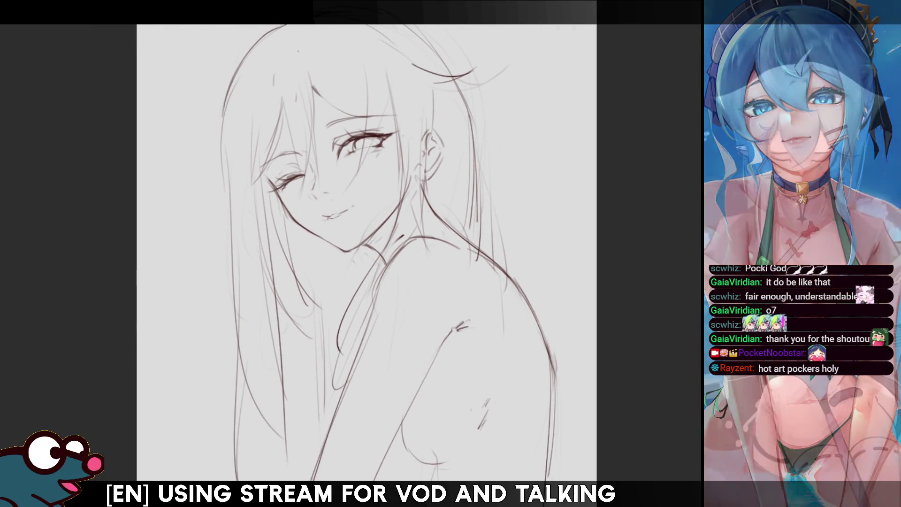
{"action": "key", "text": "h"}
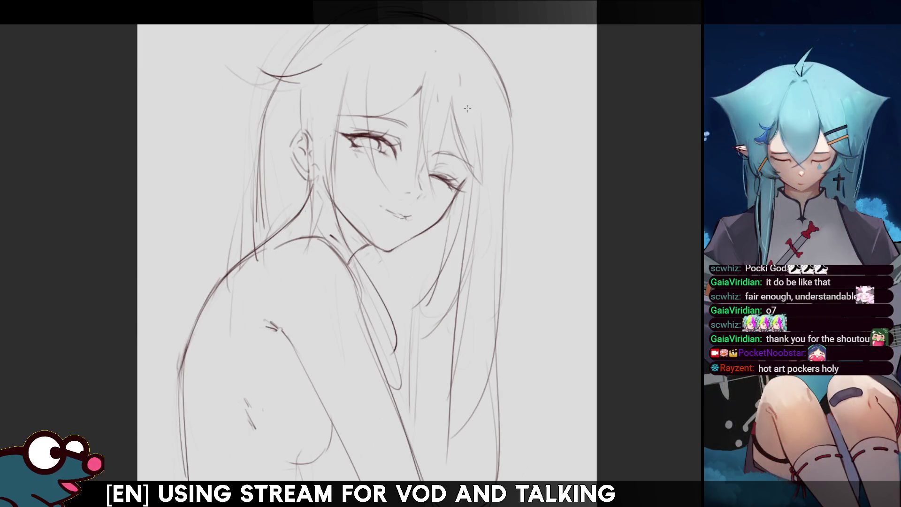
{"action": "key", "text": "bracketright"}
{"action": "key", "text": "bracketright"}
{"action": "key", "text": "bracketright"}
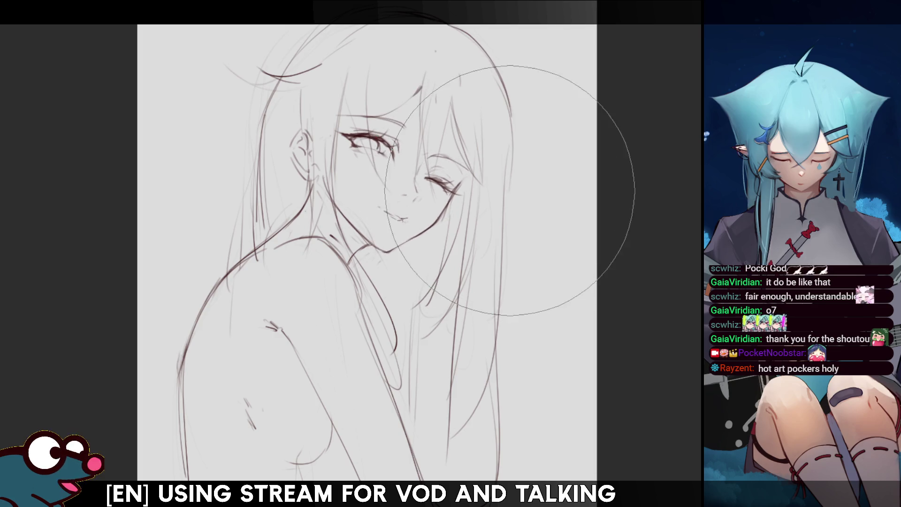
{"action": "key", "text": "h"}
{"action": "key", "text": "h"}
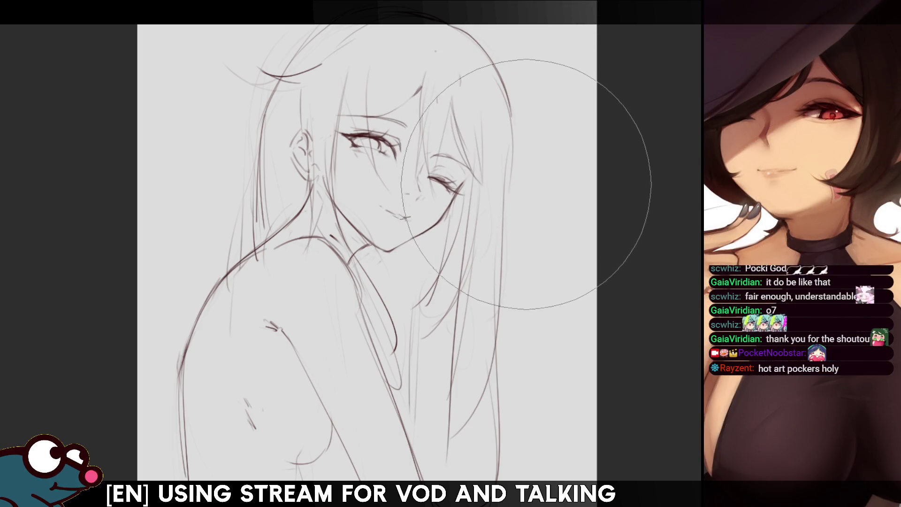
{"action": "key", "text": "h"}
{"action": "key", "text": "h"}
{"action": "key", "text": "h"}
{"action": "key", "text": "h"}
{"action": "key", "text": "h"}
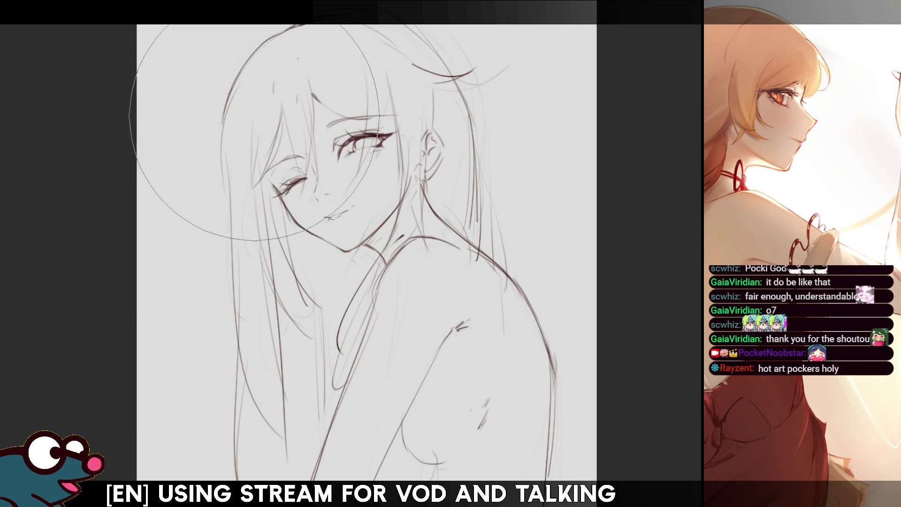
{"action": "key", "text": "h"}
{"action": "key", "text": "h"}
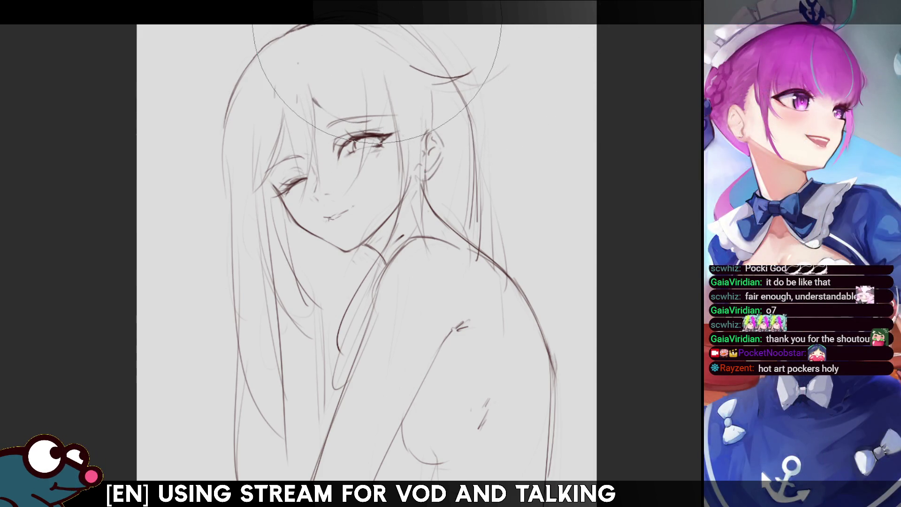
{"action": "scroll", "coordinate": [366, 252], "scroll_direction": "down", "scroll_amount": 5}
{"action": "scroll", "coordinate": [367, 252], "scroll_direction": "up", "scroll_amount": 5}
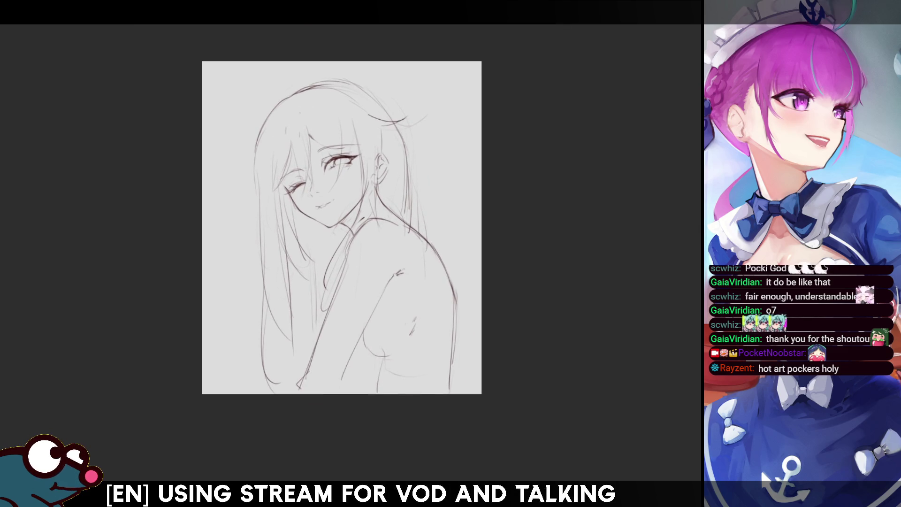
- Scale the sketch up from its top edge, reposition it, check mirrored, and apply
{"action": "key", "text": "ctrl+t"}
{"action": "left_click_drag", "start_coordinate": [357, 63], "coordinate": [356, 49]}
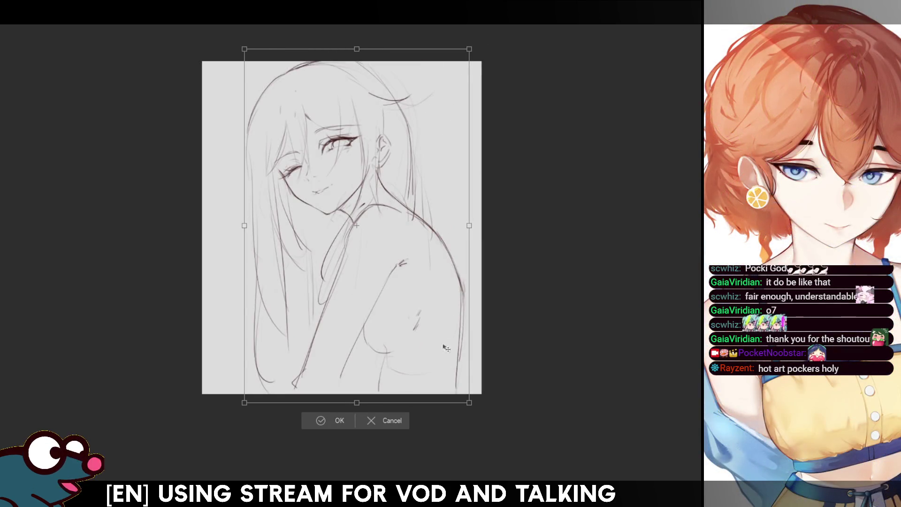
{"action": "mouse_move", "coordinate": [446, 347]}
{"action": "left_mouse_down"}
{"action": "mouse_move", "coordinate": [443, 381]}
{"action": "mouse_move", "coordinate": [444, 370]}
{"action": "left_mouse_up"}
{"action": "key", "text": "h"}
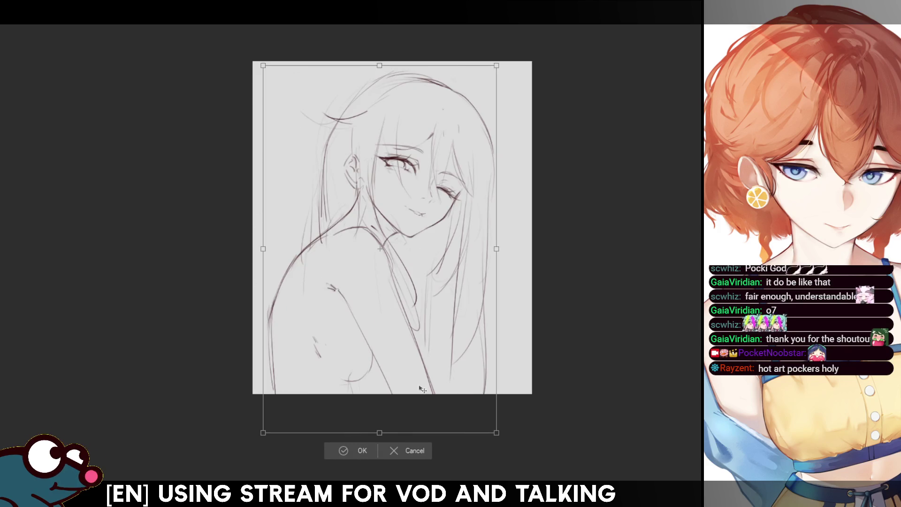
{"action": "key", "text": "h"}
{"action": "left_click_drag", "start_coordinate": [435, 374], "coordinate": [432, 360]}
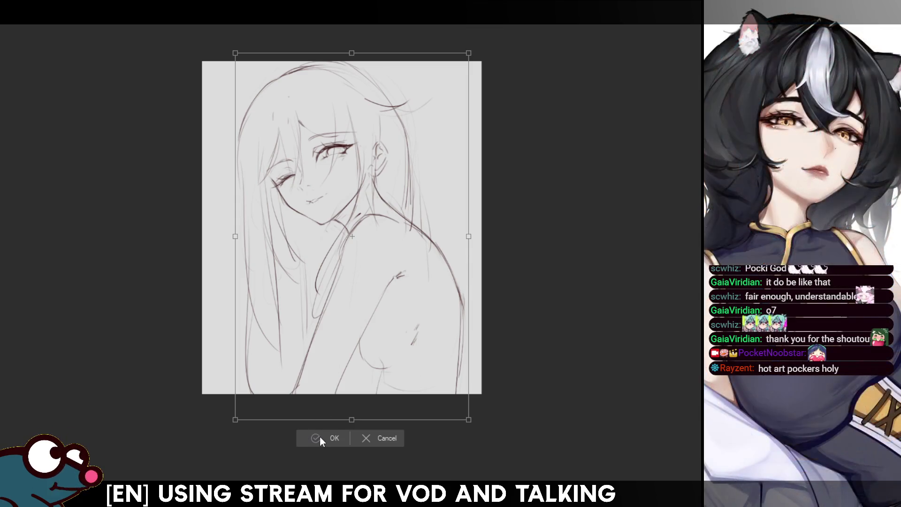
{"action": "left_click", "coordinate": [320, 436]}
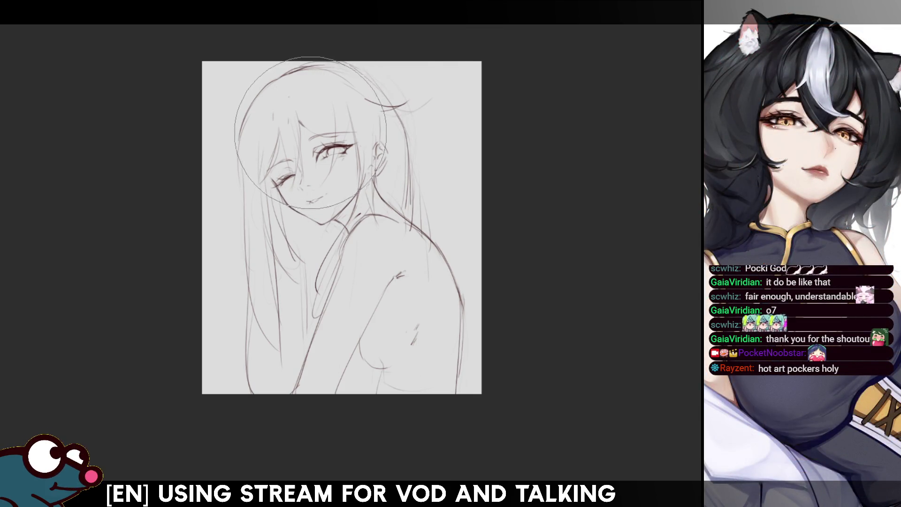
- Try a large warp on the face and hair lines, then undo it
{"action": "key", "text": "h"}
{"action": "key", "text": "h"}
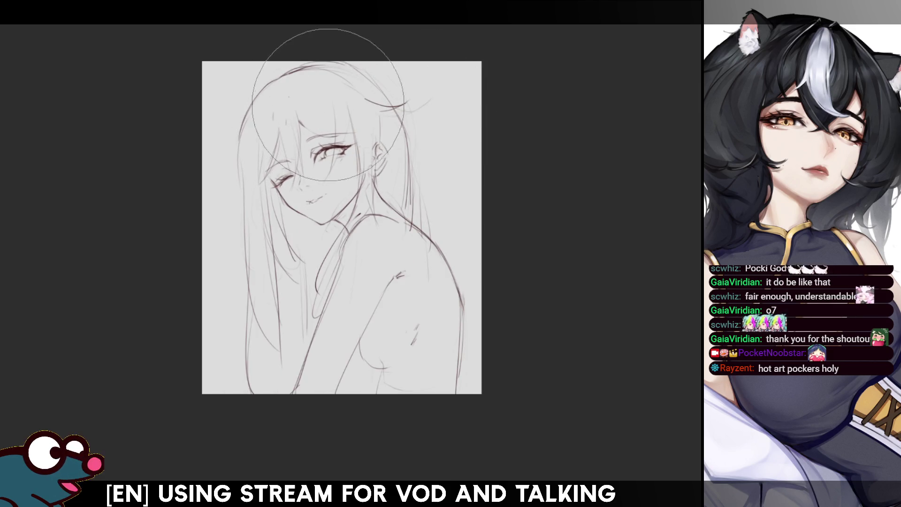
{"action": "key", "text": "h"}
{"action": "key", "text": "h"}
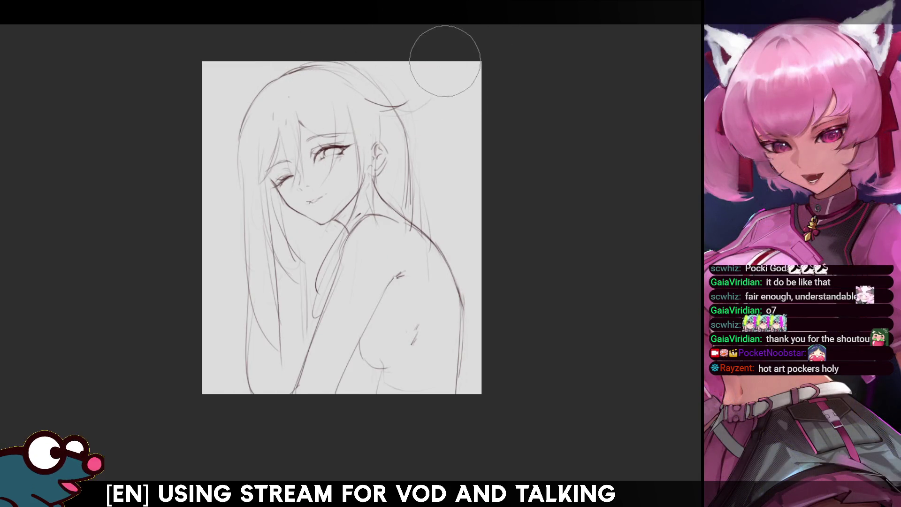
{"action": "key", "text": "bracketright"}
{"action": "key", "text": "bracketright"}
{"action": "key", "text": "bracketright"}
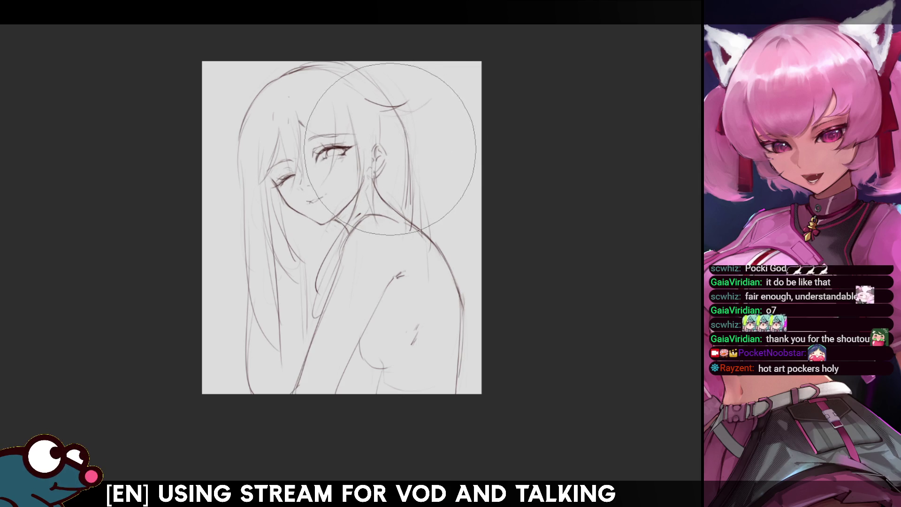
{"action": "left_click_drag", "start_coordinate": [386, 145], "coordinate": [383, 153]}
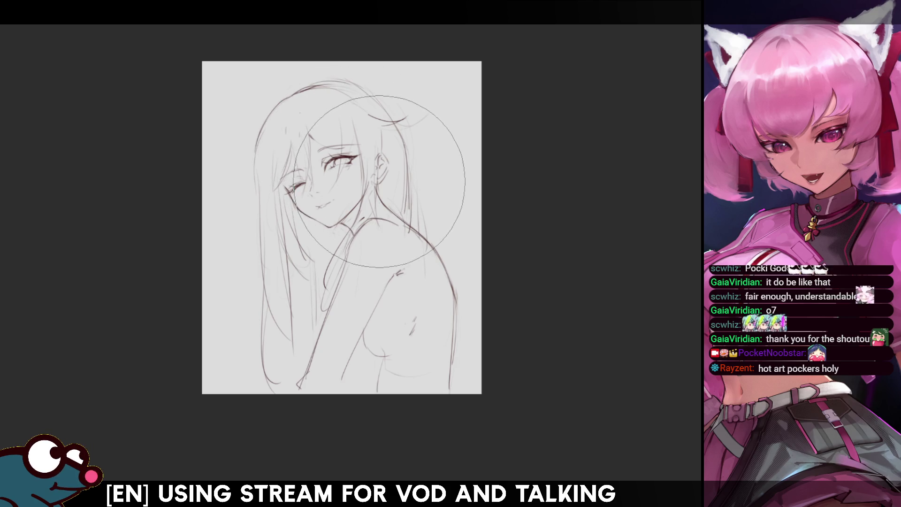
{"action": "key", "text": "m"}
{"action": "key", "text": "m"}
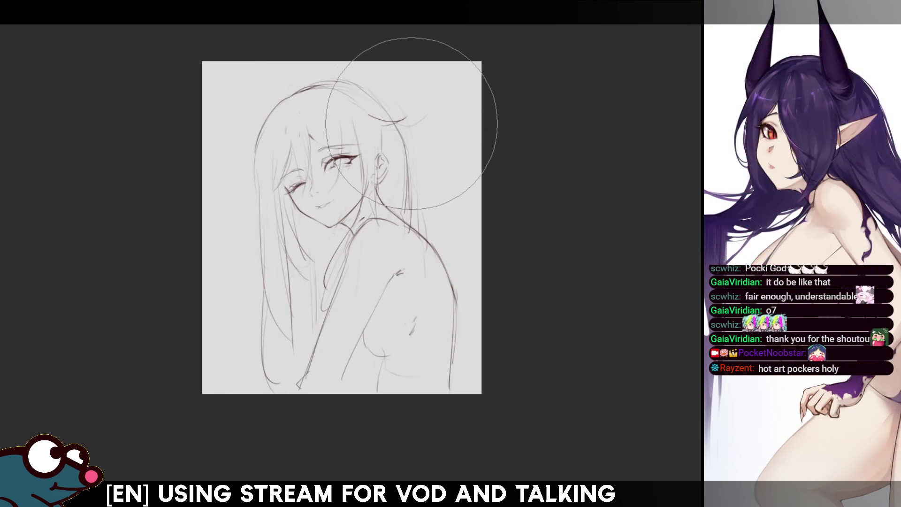
{"action": "key", "text": "ctrl+z"}
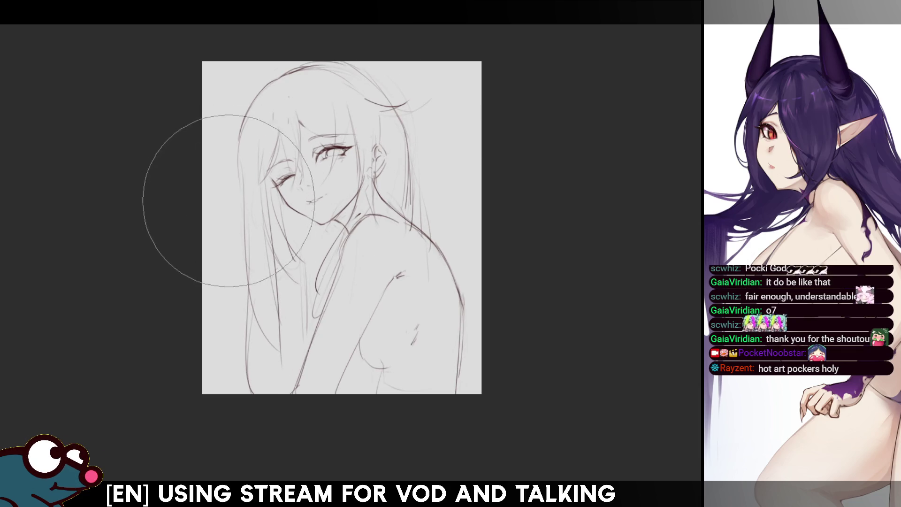
{"action": "key", "text": "m"}
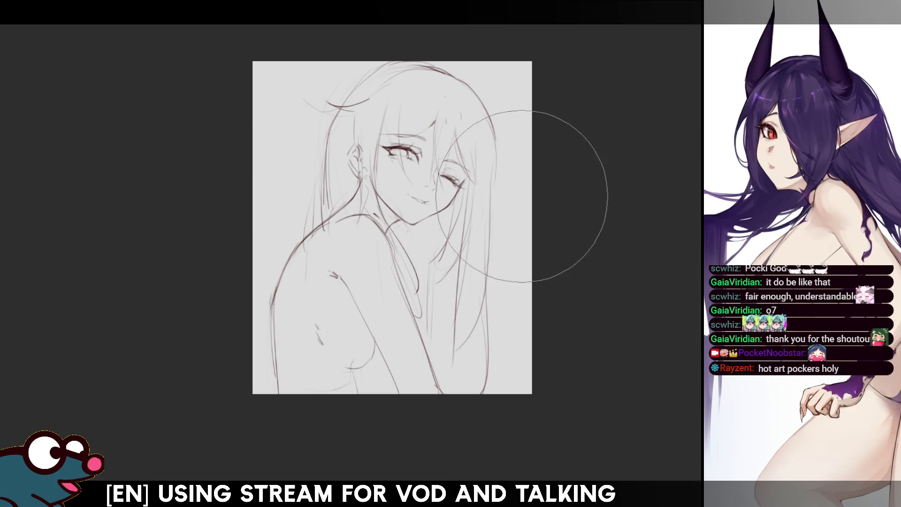
{"action": "key", "text": "m"}
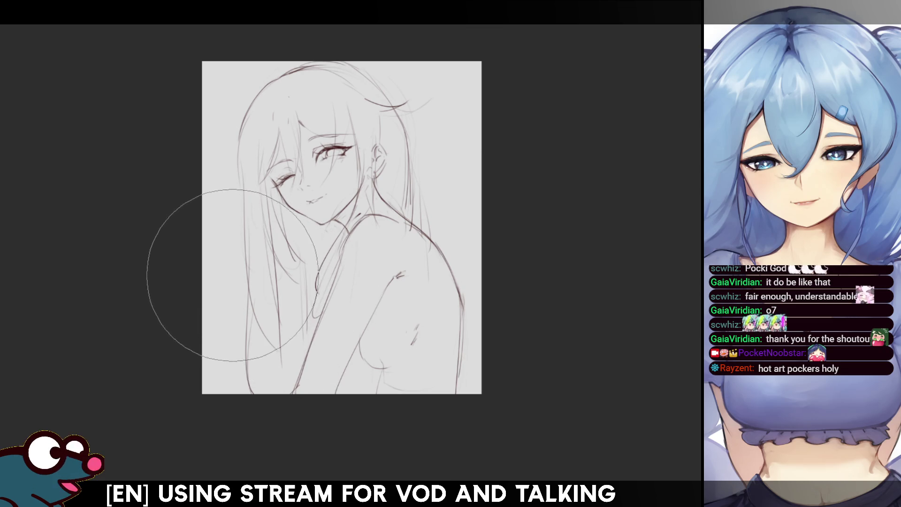
{"action": "key", "text": "bracketleft"}
{"action": "key", "text": "bracketleft"}
{"action": "key", "text": "bracketleft"}
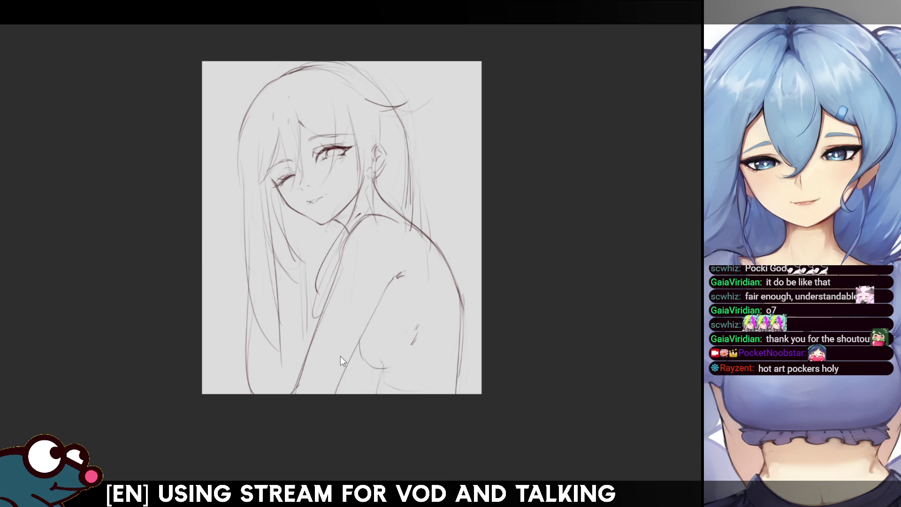
- Move the whole sketch slightly down and right, then check its placement mirrored
{"action": "key", "text": "ctrl+t"}
{"action": "left_click_drag", "start_coordinate": [420, 169], "coordinate": [430, 171]}
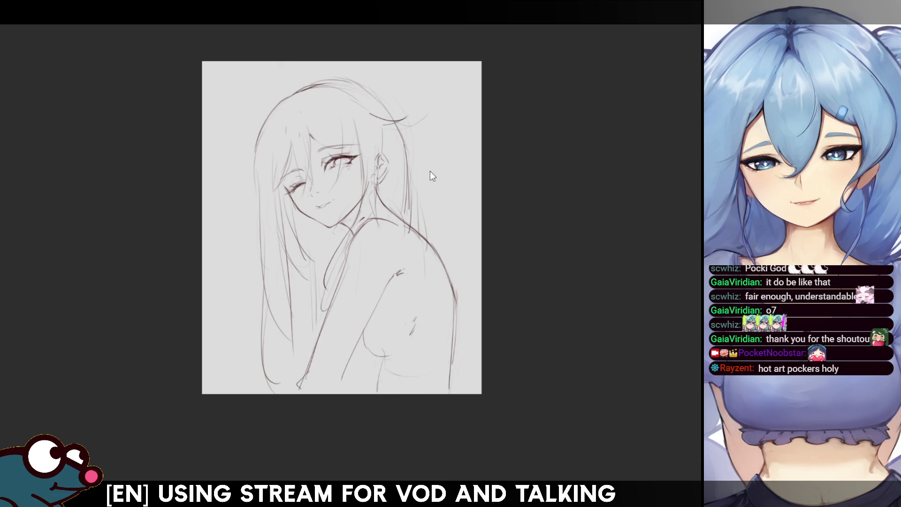
{"action": "key", "text": "Return"}
{"action": "key", "text": "h"}
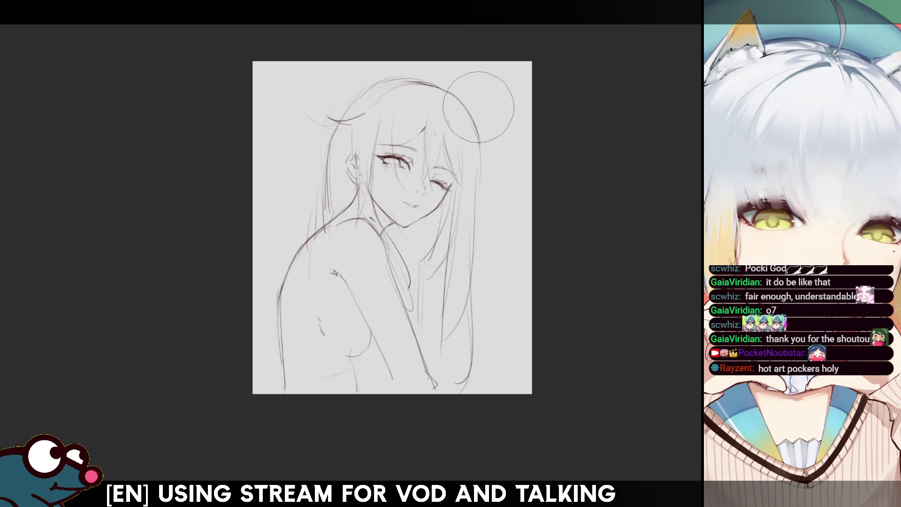
{"action": "mouse_move", "coordinate": [503, 181]}
{"action": "left_mouse_down"}
{"action": "mouse_move", "coordinate": [507, 141]}
{"action": "mouse_move", "coordinate": [588, 104]}
{"action": "left_mouse_up"}
{"action": "key", "text": "h"}
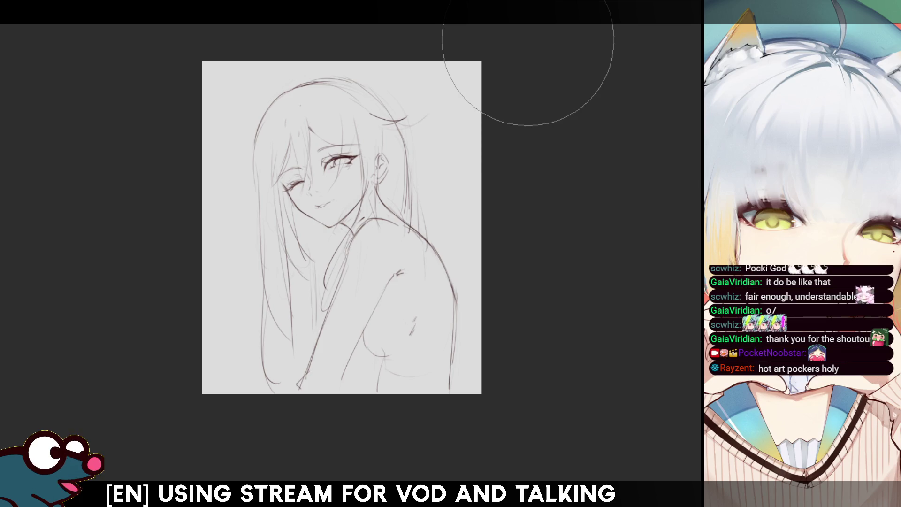
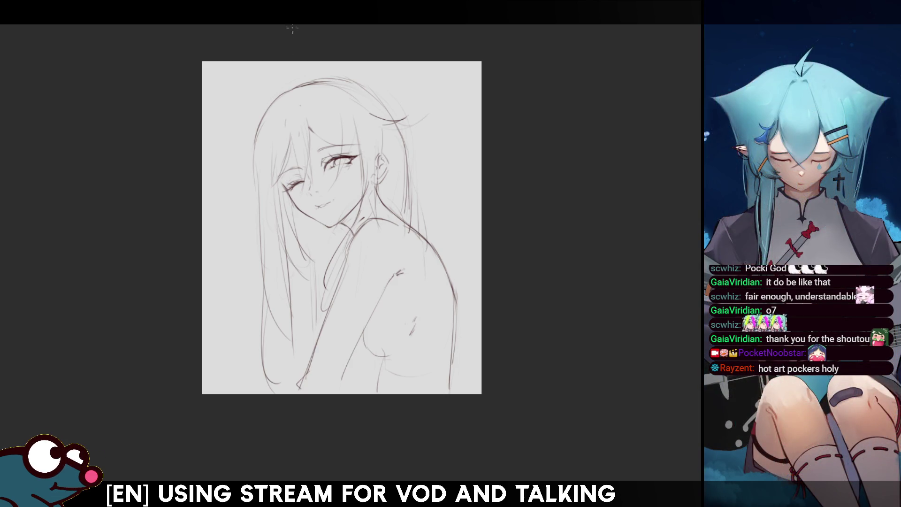
- Erase the old ear lines and draw the curve of the left bear-ear bun
{"action": "mouse_move", "coordinate": [383, 160]}
{"action": "left_mouse_down"}
{"action": "mouse_move", "coordinate": [382, 151]}
{"action": "mouse_move", "coordinate": [383, 162]}
{"action": "left_mouse_up"}
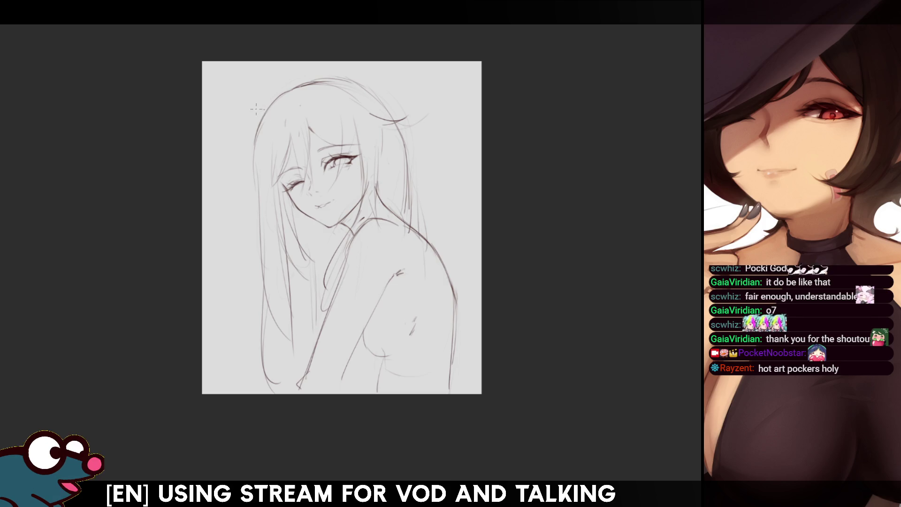
{"action": "mouse_move", "coordinate": [266, 107]}
{"action": "left_mouse_down"}
{"action": "mouse_move", "coordinate": [232, 114]}
{"action": "mouse_move", "coordinate": [244, 152]}
{"action": "left_mouse_up"}
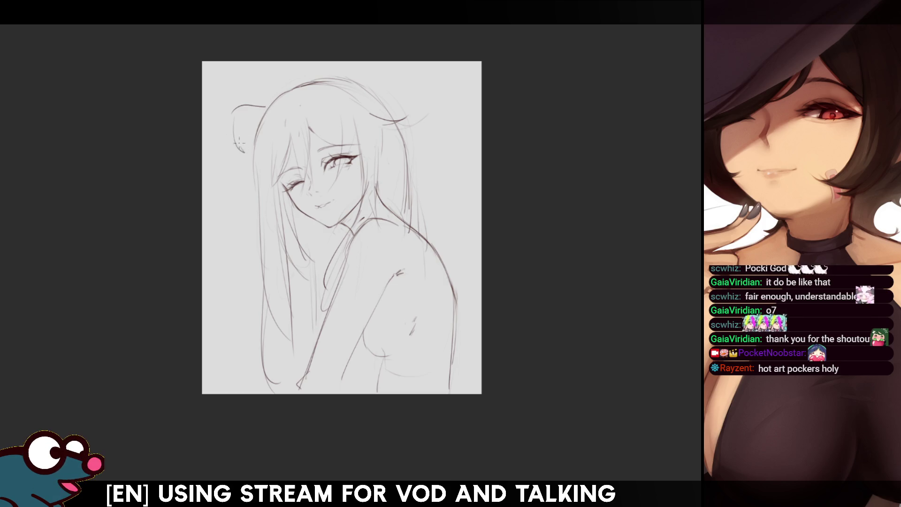
{"action": "key", "text": "h"}
{"action": "key", "text": "h"}
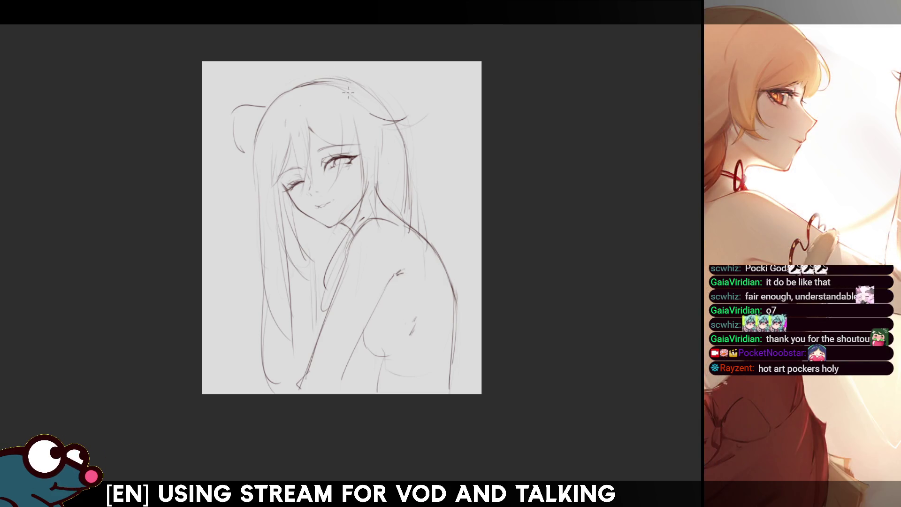
- Draw the right bear-ear bun arc, extending it down to the head
{"action": "left_click_drag", "start_coordinate": [333, 73], "coordinate": [338, 81]}
{"action": "key", "text": "ctrl+z"}
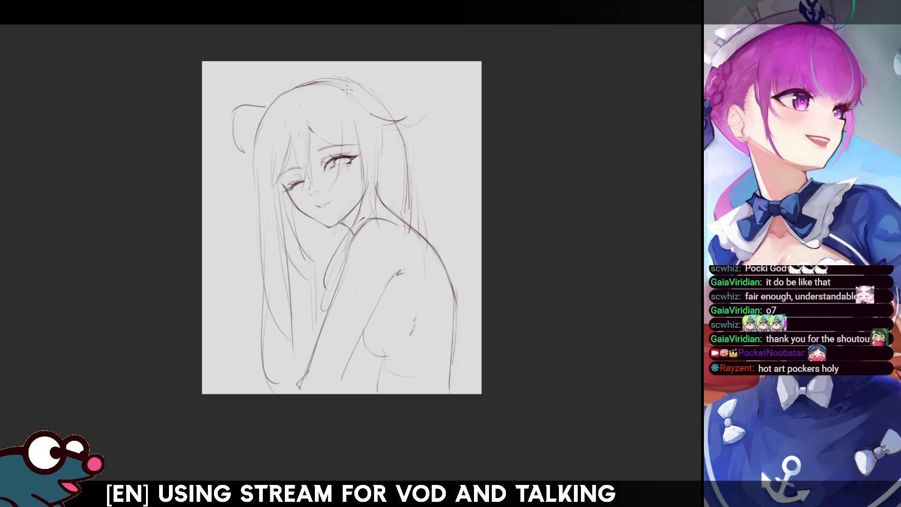
{"action": "mouse_move", "coordinate": [355, 83]}
{"action": "left_mouse_down"}
{"action": "mouse_move", "coordinate": [350, 93]}
{"action": "mouse_move", "coordinate": [358, 66]}
{"action": "mouse_move", "coordinate": [380, 108]}
{"action": "left_mouse_up"}
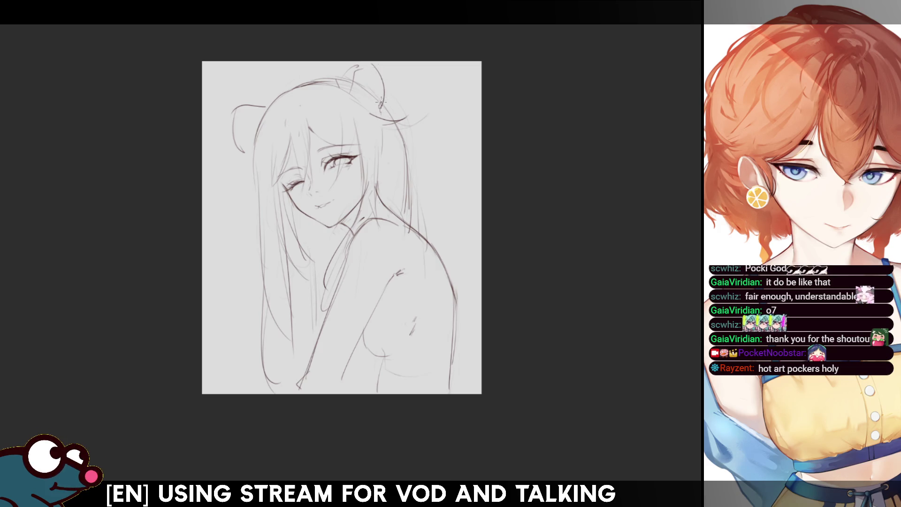
{"action": "key", "text": "ctrl+z"}
{"action": "left_click_drag", "start_coordinate": [373, 66], "coordinate": [389, 86]}
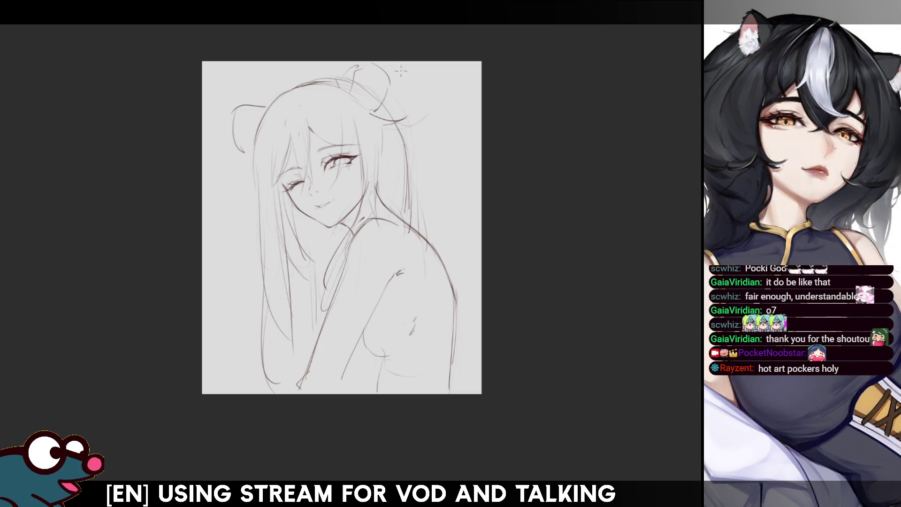
{"action": "key", "text": "h"}
{"action": "key", "text": "h"}
{"action": "left_click_drag", "start_coordinate": [391, 83], "coordinate": [377, 110]}
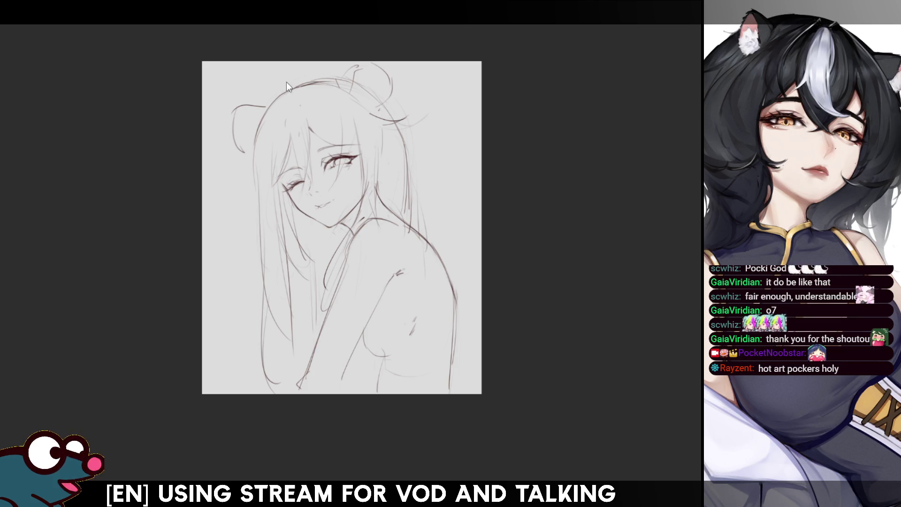
- Add loose curling hair strands above the top-left of the head
{"action": "left_click_drag", "start_coordinate": [265, 72], "coordinate": [282, 94]}
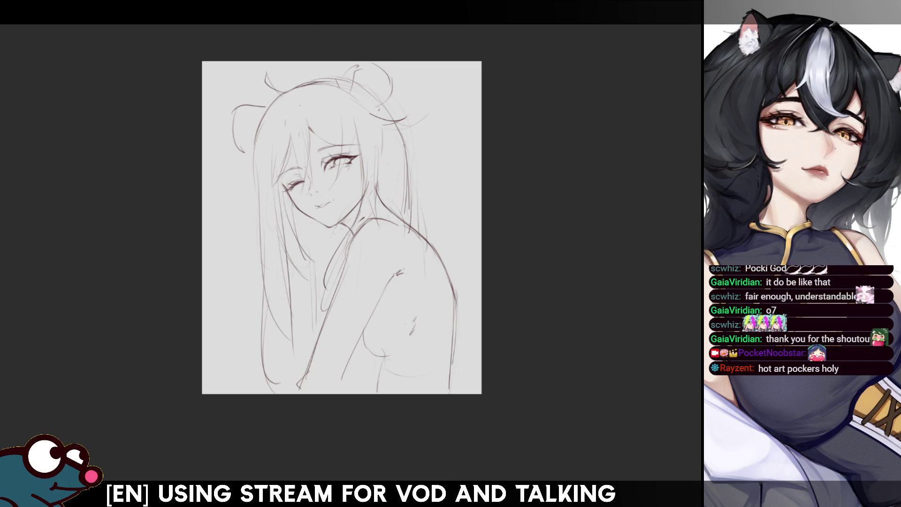
{"action": "key", "text": "ctrl+z"}
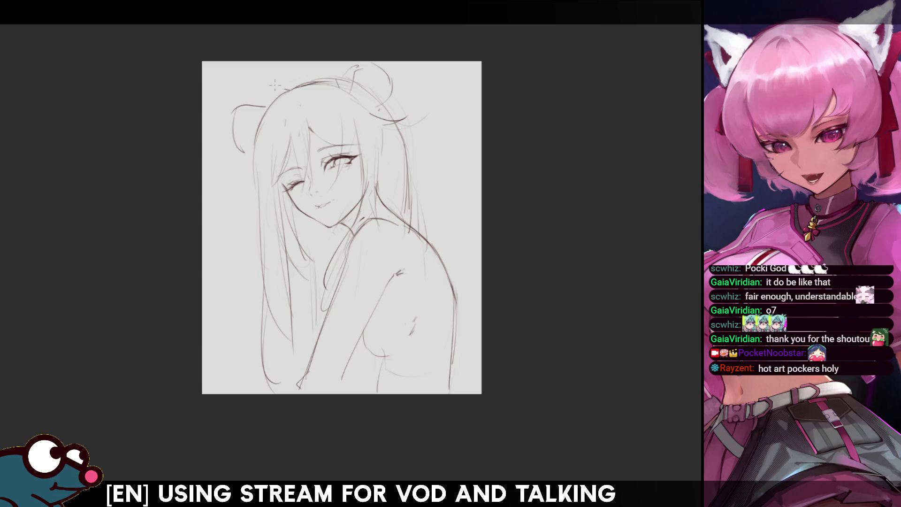
{"action": "left_click_drag", "start_coordinate": [272, 69], "coordinate": [290, 90]}
{"action": "key", "text": "h"}
{"action": "key", "text": "h"}
{"action": "key", "text": "ctrl+z"}
{"action": "mouse_move", "coordinate": [274, 71]}
{"action": "left_mouse_down"}
{"action": "mouse_move", "coordinate": [290, 94]}
{"action": "mouse_move", "coordinate": [274, 70]}
{"action": "left_mouse_up"}
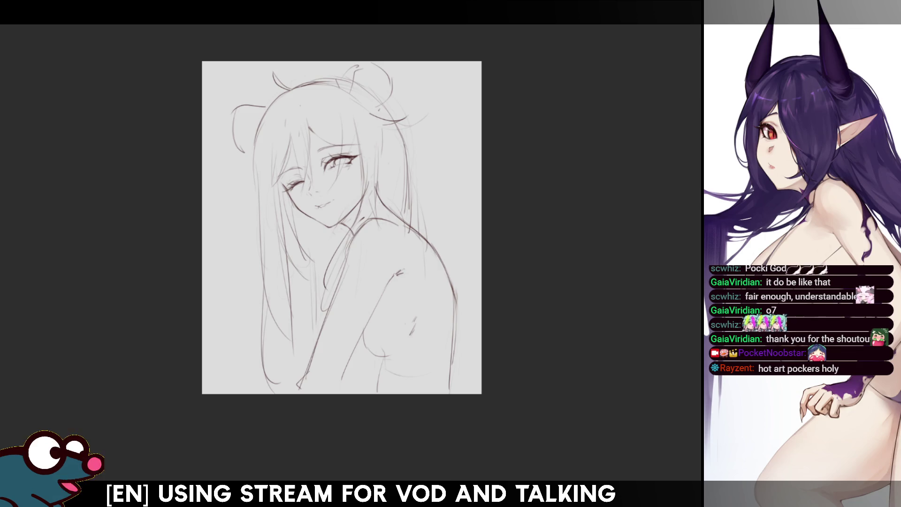
{"action": "scroll", "coordinate": [341, 227], "scroll_direction": "up", "scroll_amount": 3}
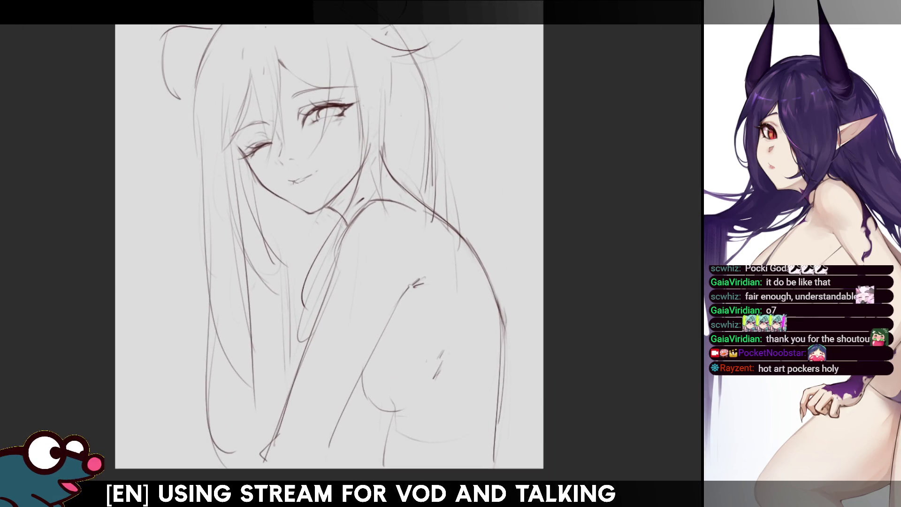
- Lasso the face and apply a Scale/Rotate transform to slightly reshape and reposition it
{"action": "left_click_drag", "start_coordinate": [375, 159], "coordinate": [371, 166]}
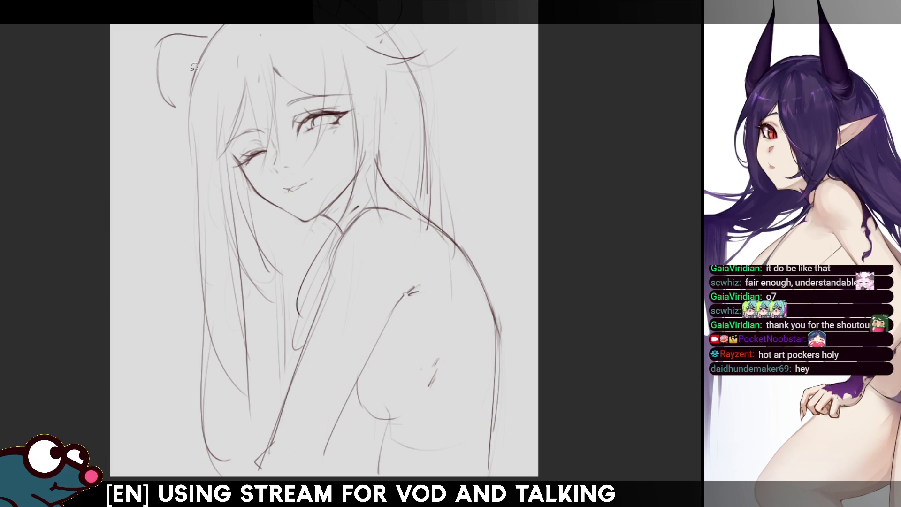
{"action": "mouse_move", "coordinate": [287, 81]}
{"action": "left_mouse_down"}
{"action": "mouse_move", "coordinate": [222, 127]}
{"action": "mouse_move", "coordinate": [282, 187]}
{"action": "mouse_move", "coordinate": [341, 156]}
{"action": "mouse_move", "coordinate": [357, 66]}
{"action": "left_mouse_up"}
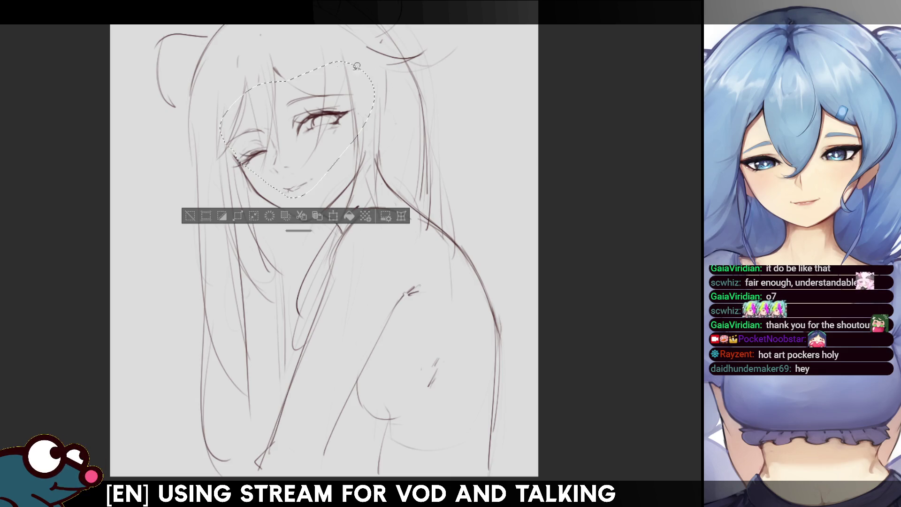
{"action": "left_click", "coordinate": [333, 215]}
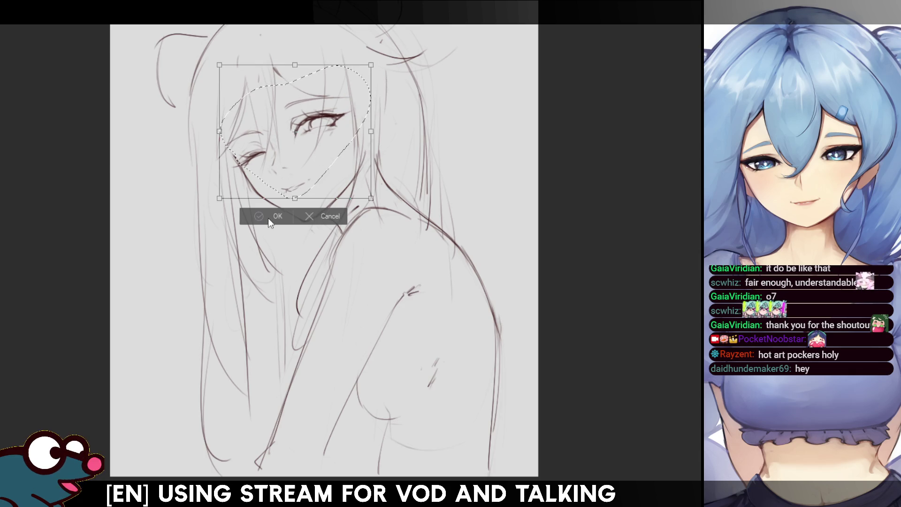
{"action": "key", "text": "Return"}
{"action": "key", "text": "h"}
{"action": "key", "text": "h"}
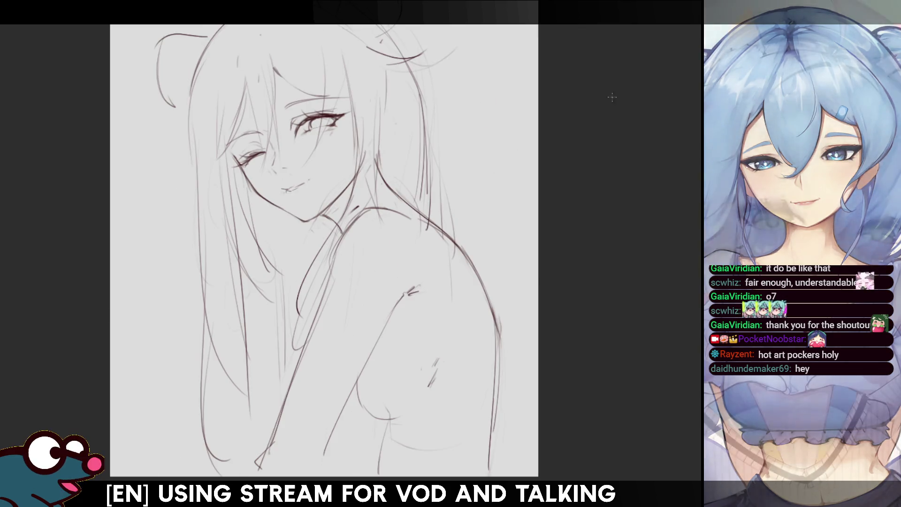
{"action": "scroll", "coordinate": [349, 239], "scroll_direction": "down", "scroll_amount": 3}
{"action": "scroll", "coordinate": [367, 252], "scroll_direction": "up", "scroll_amount": 4}
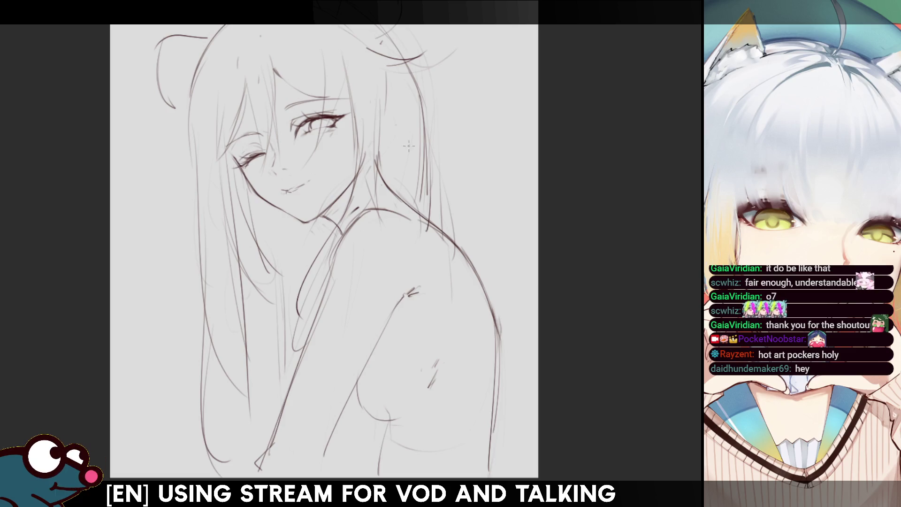
- Darken the chest curve, add lower torso and left arm strokes, then begin scaling the sketch up
{"action": "scroll", "coordinate": [331, 229], "scroll_direction": "down", "scroll_amount": 3}
{"action": "scroll", "coordinate": [332, 230], "scroll_direction": "up", "scroll_amount": 1}
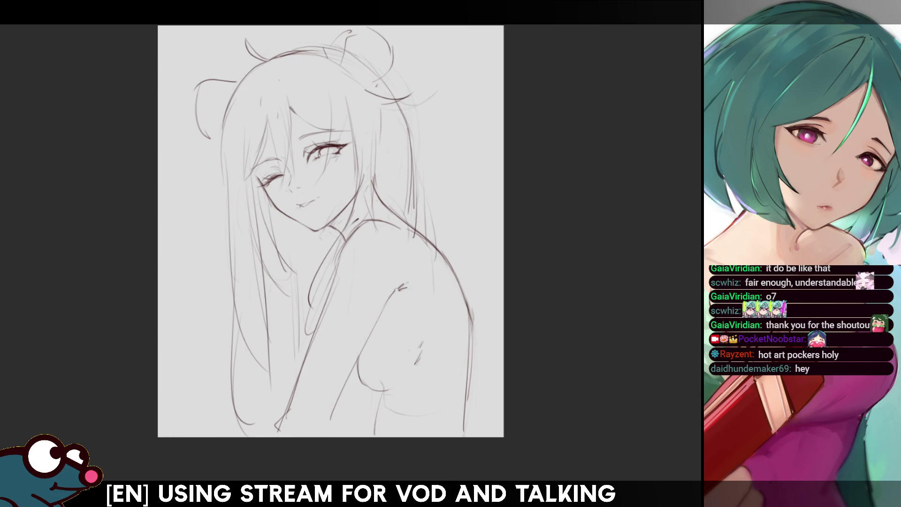
{"action": "left_click_drag", "start_coordinate": [338, 106], "coordinate": [331, 108]}
{"action": "key", "text": "ctrl+d"}
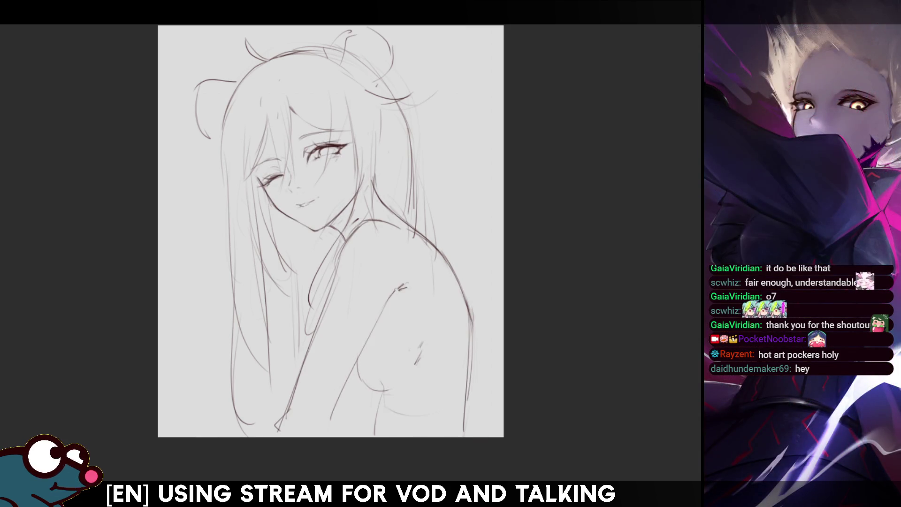
{"action": "left_click_drag", "start_coordinate": [361, 360], "coordinate": [357, 375]}
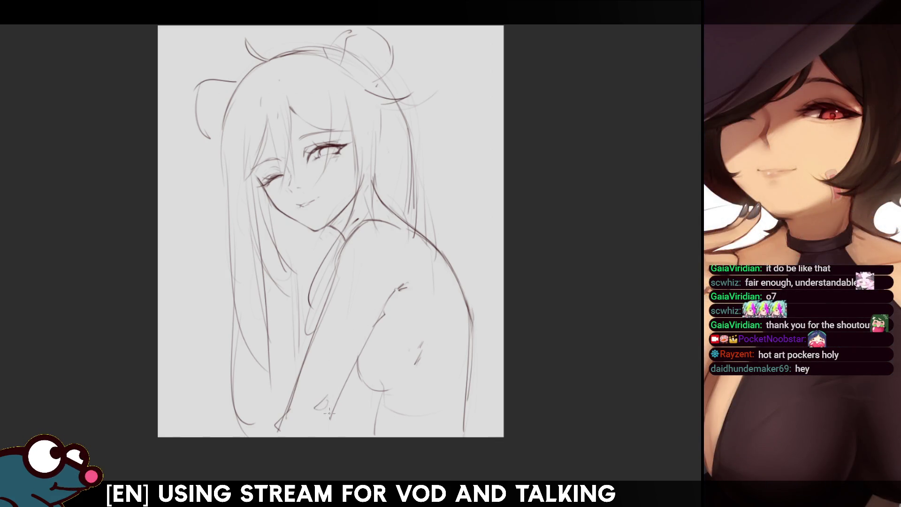
{"action": "left_click_drag", "start_coordinate": [342, 391], "coordinate": [331, 421]}
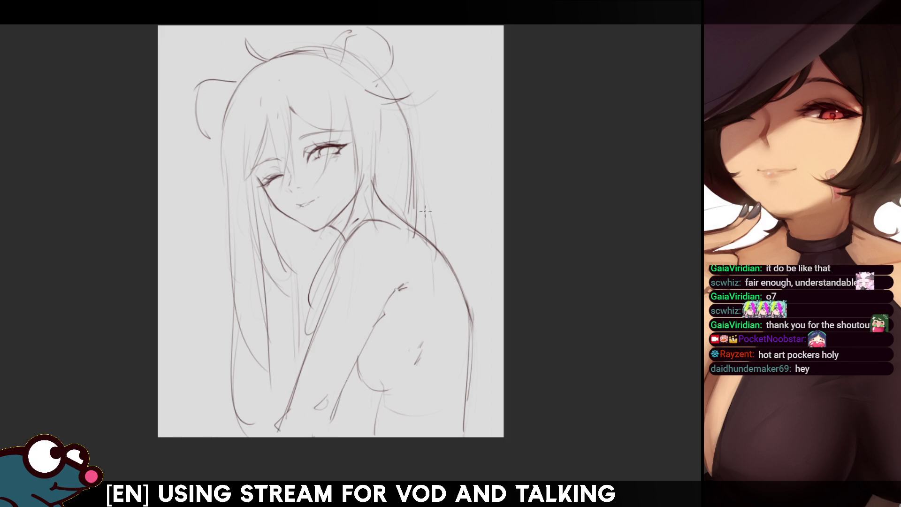
{"action": "left_click_drag", "start_coordinate": [295, 394], "coordinate": [273, 438]}
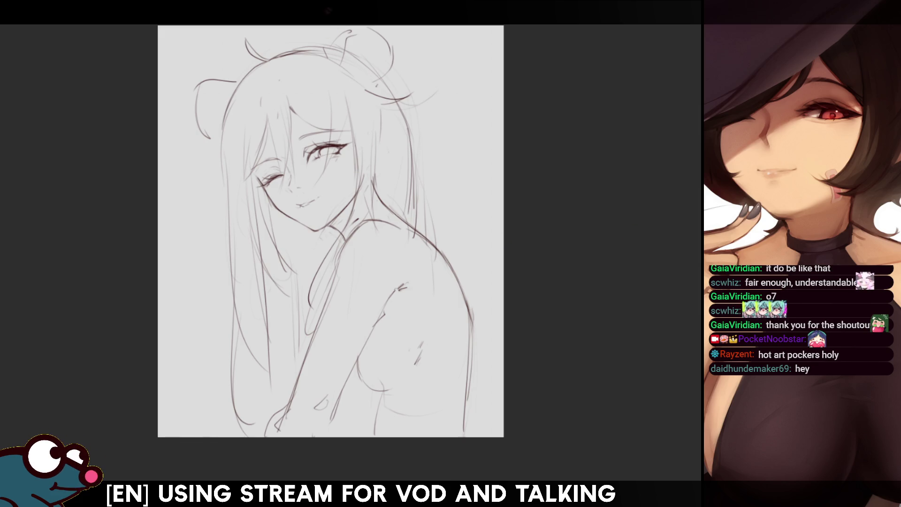
{"action": "key", "text": "ctrl+t"}
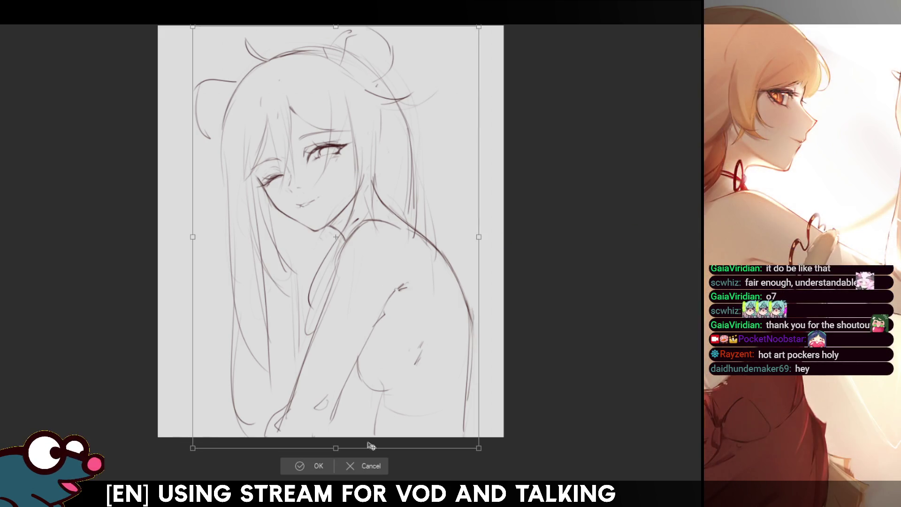
{"action": "left_click_drag", "start_coordinate": [371, 446], "coordinate": [353, 479]}
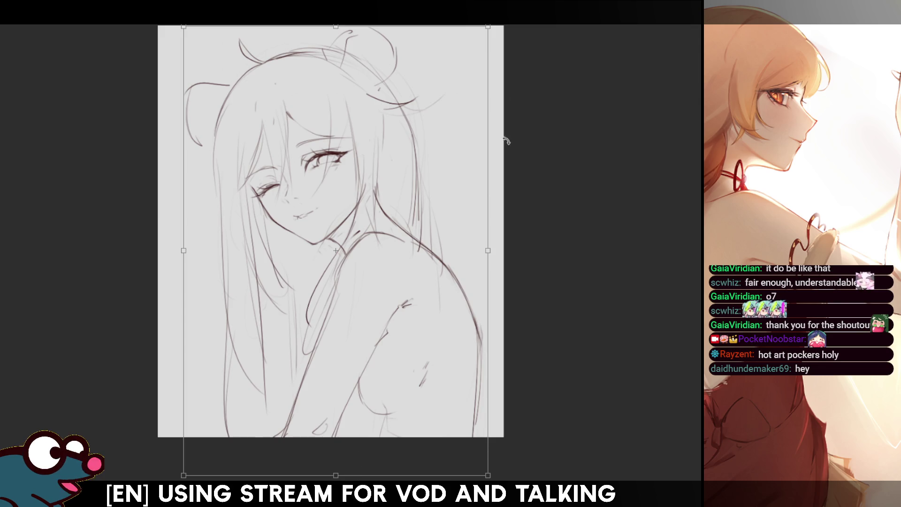
- Tilt the enlarged sketch slightly counter-clockwise, adjust the top-left corner, and commit the transform
{"action": "mouse_move", "coordinate": [578, 112]}
{"action": "left_mouse_down"}
{"action": "mouse_move", "coordinate": [584, 99]}
{"action": "mouse_move", "coordinate": [572, 86]}
{"action": "left_mouse_up"}
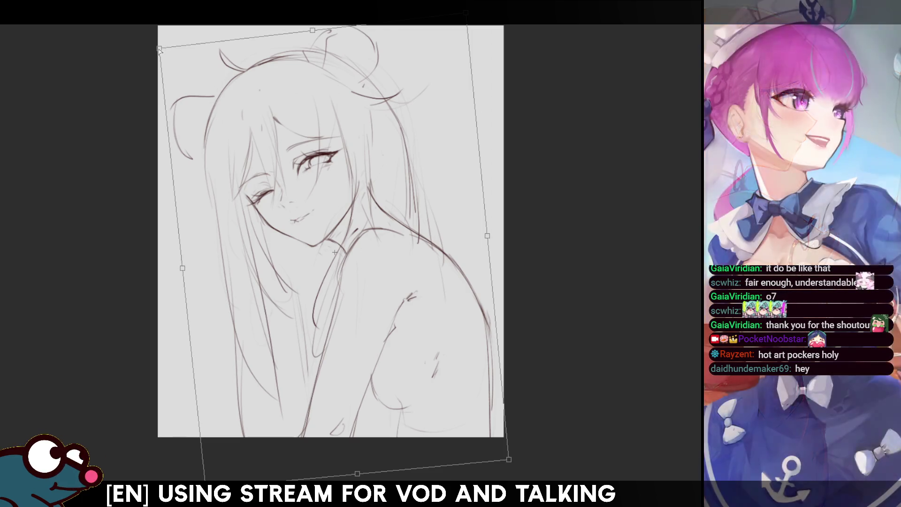
{"action": "left_click_drag", "start_coordinate": [159, 49], "coordinate": [153, 60]}
{"action": "key", "text": "h"}
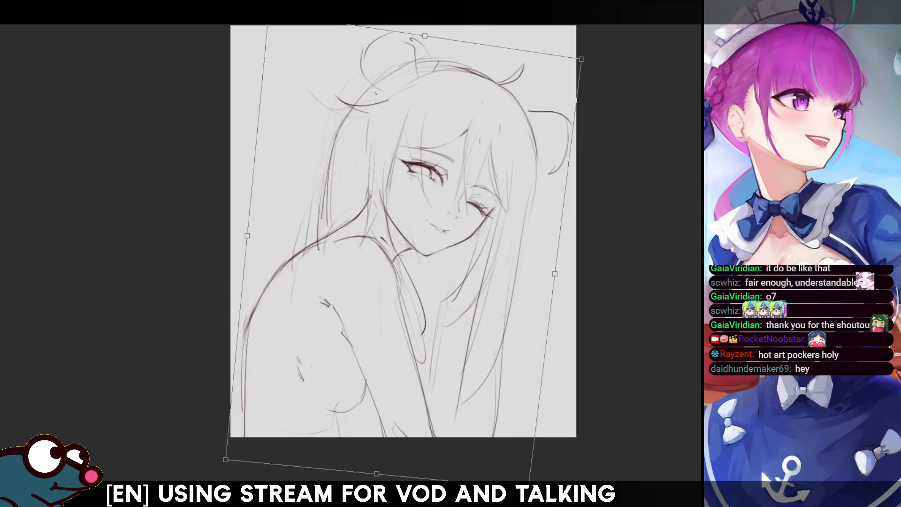
{"action": "key", "text": "h"}
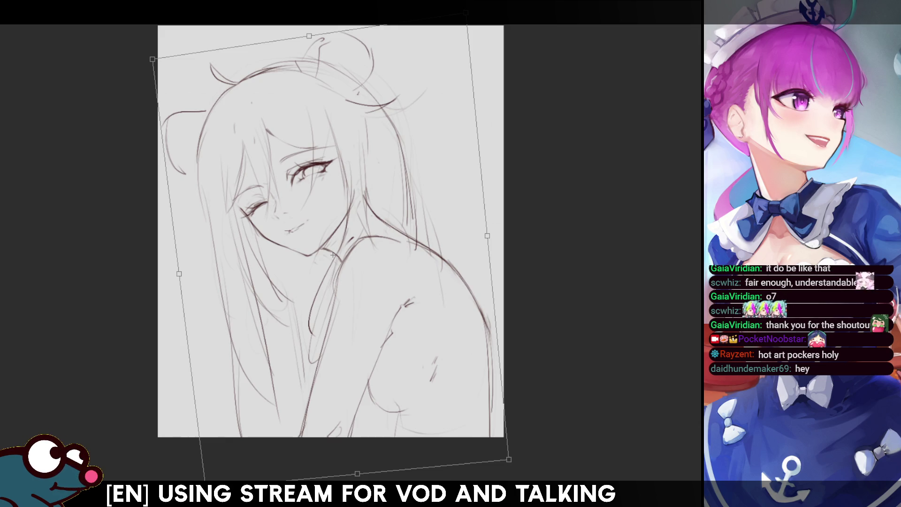
{"action": "key", "text": "Return"}
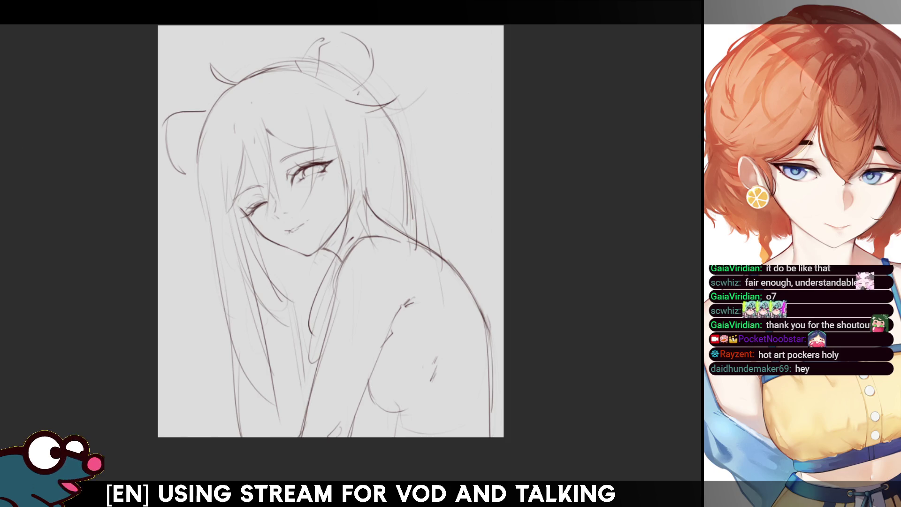
- Redraw the long hair strand down the left side with a slight curve
{"action": "left_click_drag", "start_coordinate": [201, 225], "coordinate": [202, 418]}
{"action": "key", "text": "ctrl+z"}
{"action": "mouse_move", "coordinate": [203, 226]}
{"action": "left_mouse_down"}
{"action": "mouse_move", "coordinate": [227, 431]}
{"action": "mouse_move", "coordinate": [227, 408]}
{"action": "left_mouse_up"}
{"action": "key", "text": "ctrl+z"}
{"action": "key", "text": "ctrl+z"}
{"action": "left_click_drag", "start_coordinate": [205, 203], "coordinate": [224, 437]}
{"action": "key", "text": "ctrl+z"}
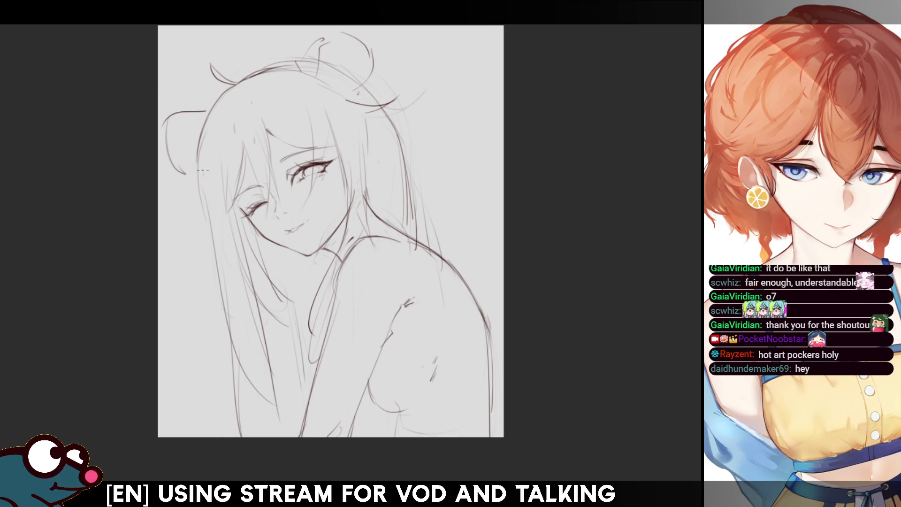
{"action": "left_click_drag", "start_coordinate": [205, 222], "coordinate": [207, 438]}
{"action": "key", "text": "ctrl+z"}
{"action": "left_click_drag", "start_coordinate": [197, 249], "coordinate": [205, 427]}
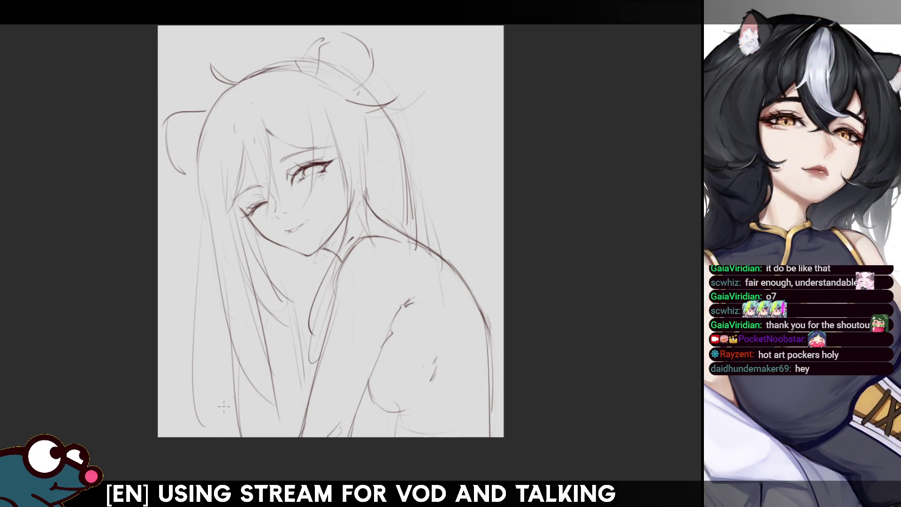
- Lighten part of the left hair with a large eraser and add new strands down it
{"action": "key", "text": "e"}
{"action": "mouse_move", "coordinate": [228, 260]}
{"action": "left_mouse_down"}
{"action": "mouse_move", "coordinate": [235, 404]}
{"action": "mouse_move", "coordinate": [256, 267]}
{"action": "left_mouse_up"}
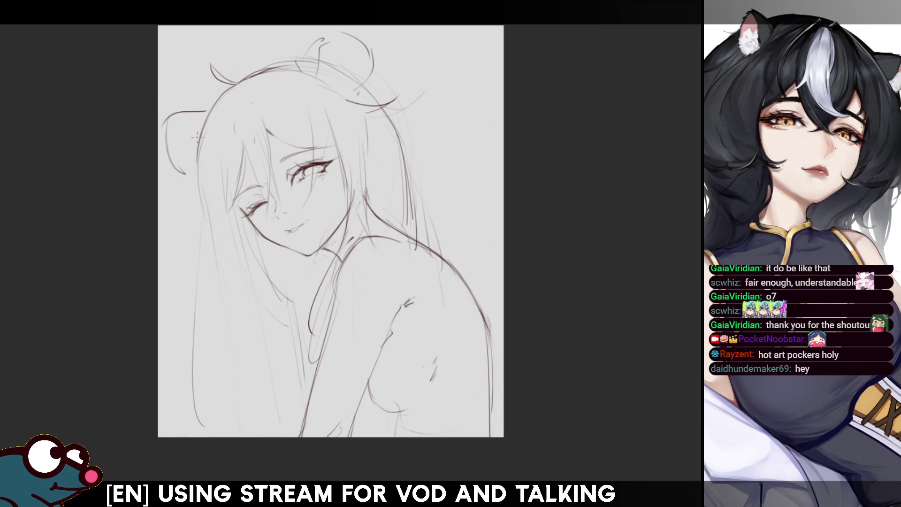
{"action": "left_click_drag", "start_coordinate": [204, 173], "coordinate": [199, 273]}
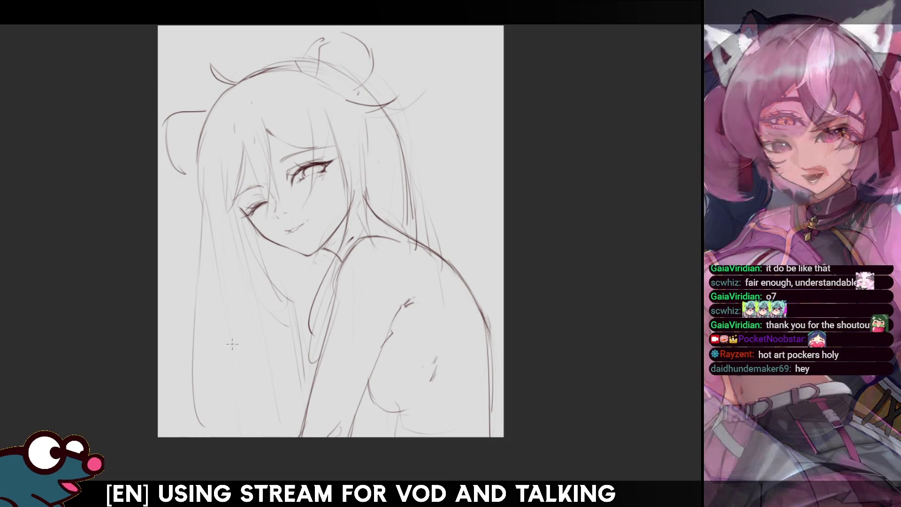
{"action": "key", "text": "ctrl+z"}
{"action": "mouse_move", "coordinate": [235, 241]}
{"action": "left_mouse_down"}
{"action": "mouse_move", "coordinate": [243, 347]}
{"action": "mouse_move", "coordinate": [270, 382]}
{"action": "left_mouse_up"}
{"action": "left_click_drag", "start_coordinate": [240, 277], "coordinate": [263, 396]}
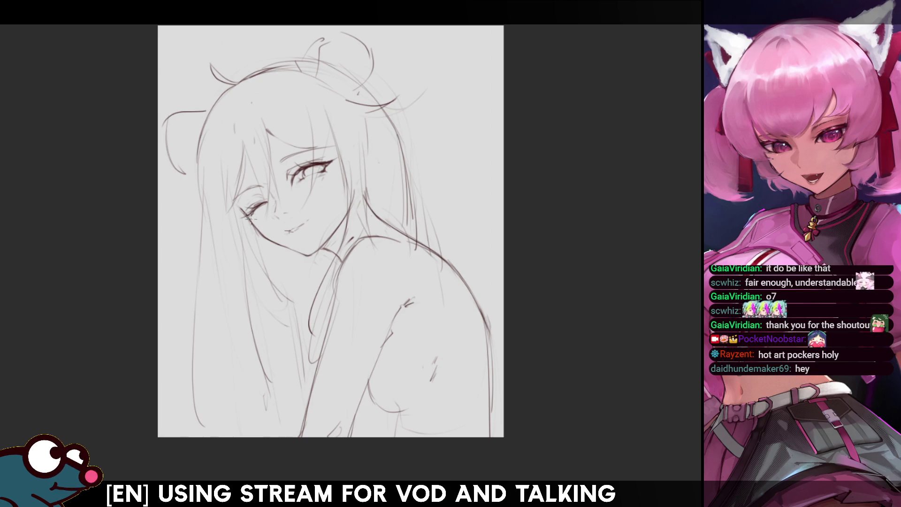
{"action": "left_click_drag", "start_coordinate": [258, 241], "coordinate": [273, 280]}
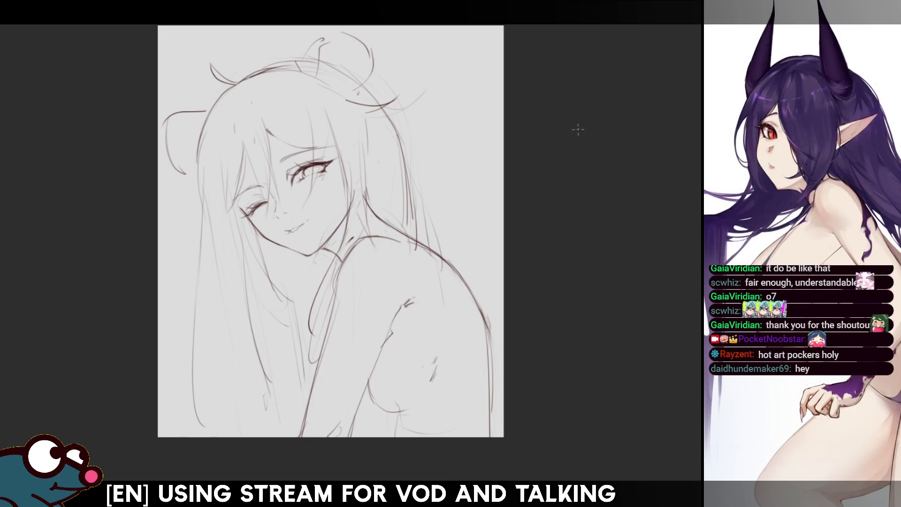
{"action": "key", "text": "c"}
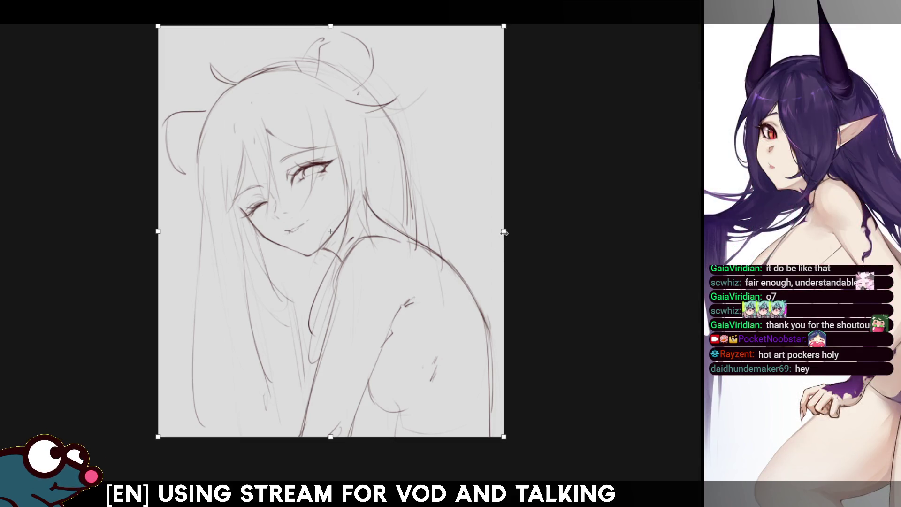
{"action": "left_click_drag", "start_coordinate": [503, 251], "coordinate": [488, 244]}
{"action": "key", "text": "Return"}
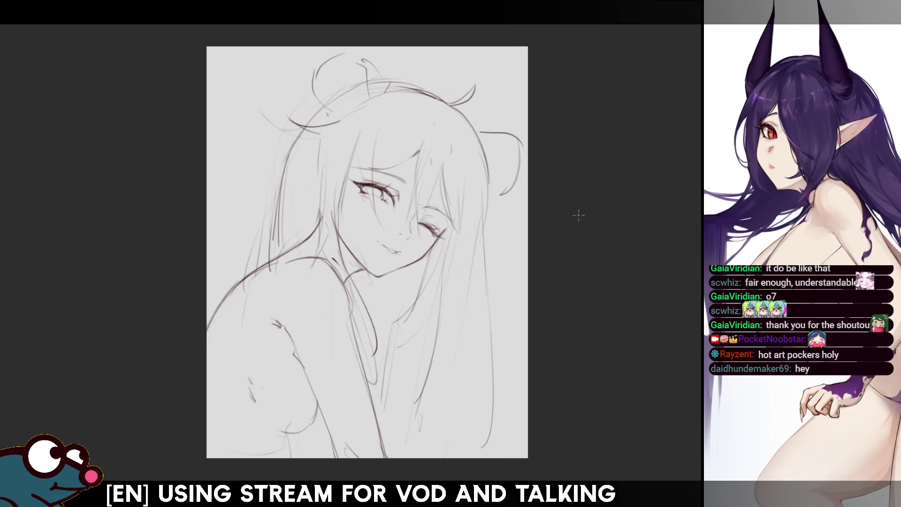
{"action": "key", "text": "ctrl+z"}
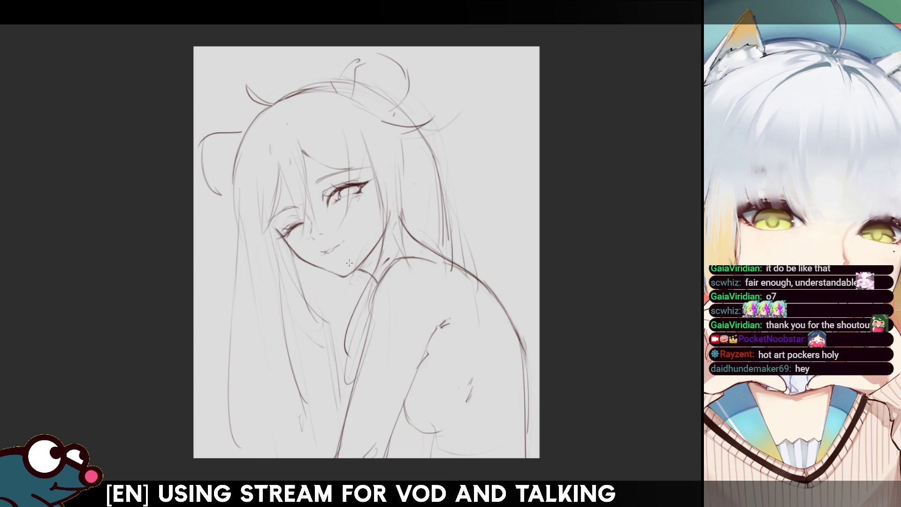
{"action": "key", "text": "e"}
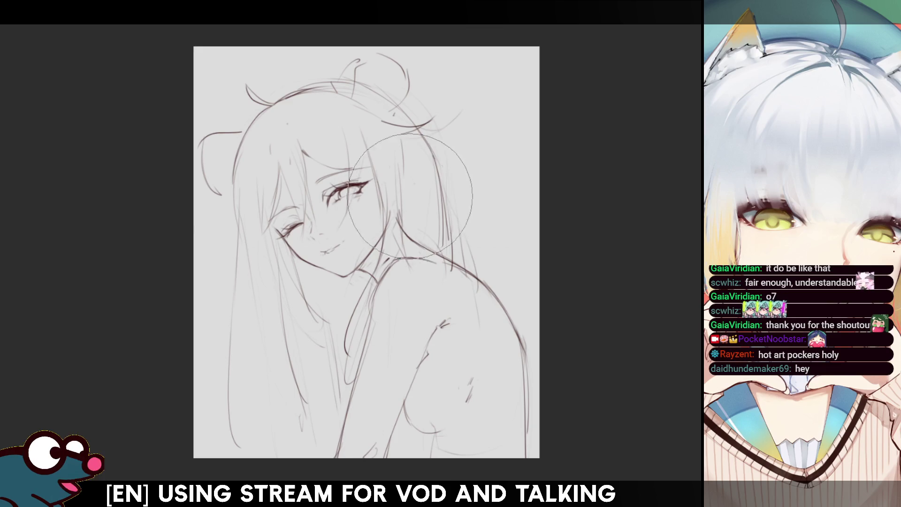
{"action": "key", "text": "b"}
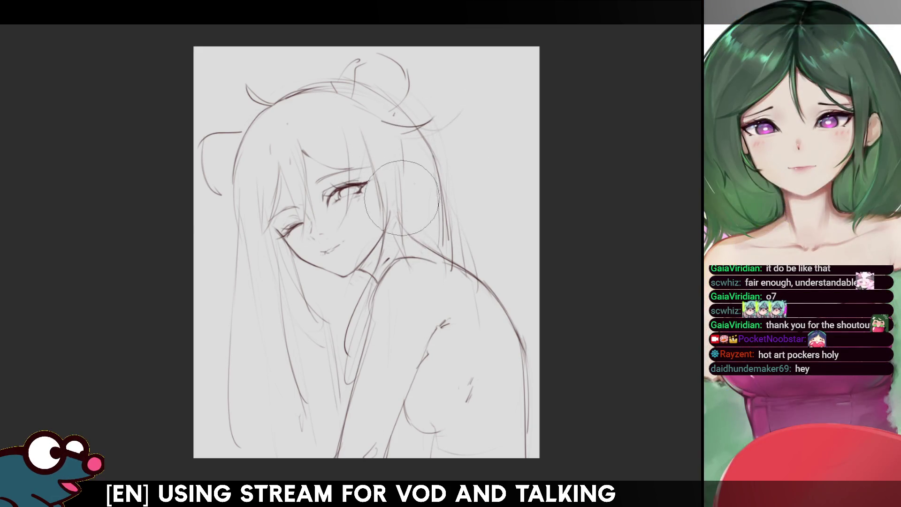
{"action": "key", "text": "e"}
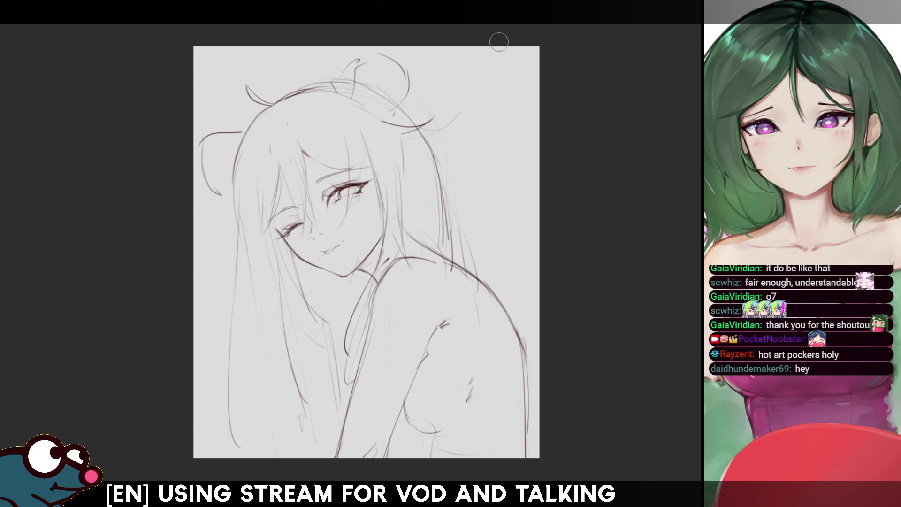
{"action": "key", "text": "m"}
{"action": "key", "text": "m"}
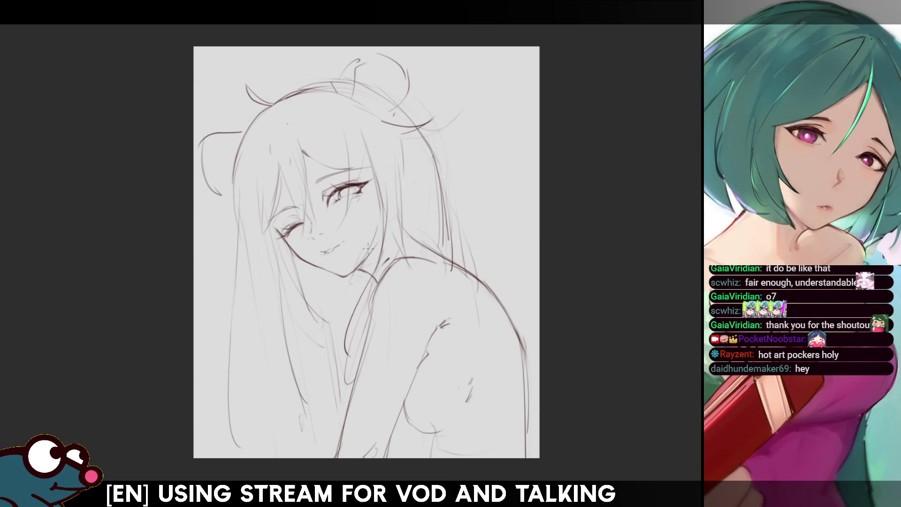
{"action": "key", "text": "h"}
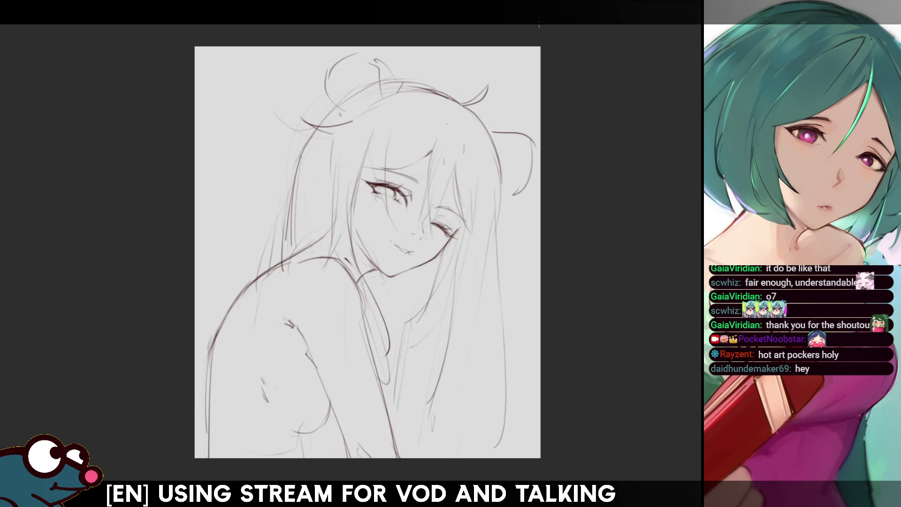
{"action": "key", "text": "h"}
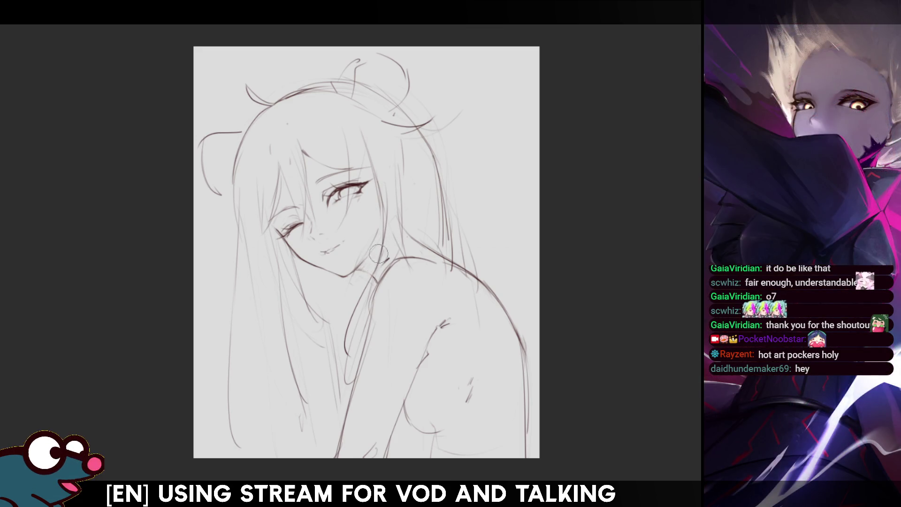
{"action": "key", "text": "h"}
{"action": "key", "text": "h"}
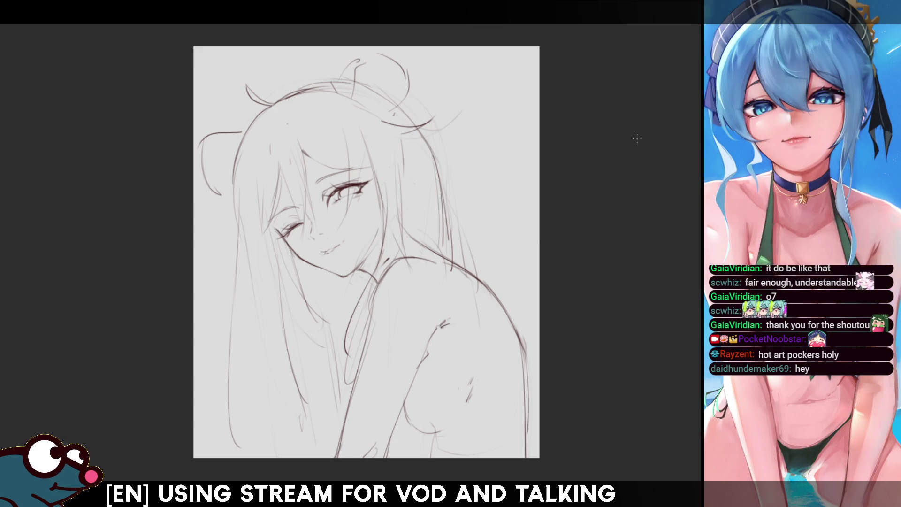
{"action": "key", "text": "ctrl+t"}
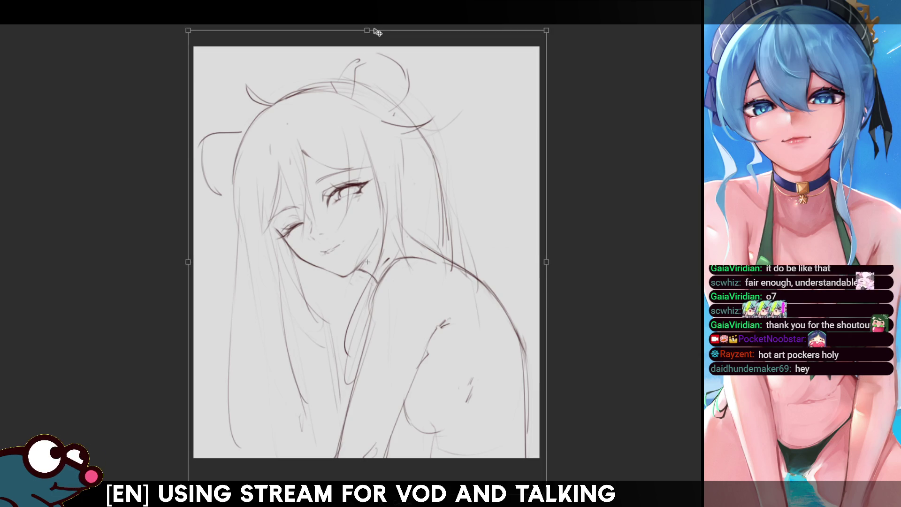
- Undo the first transform, then scale the sketch down slightly and move it up
{"action": "left_click_drag", "start_coordinate": [514, 122], "coordinate": [512, 112]}
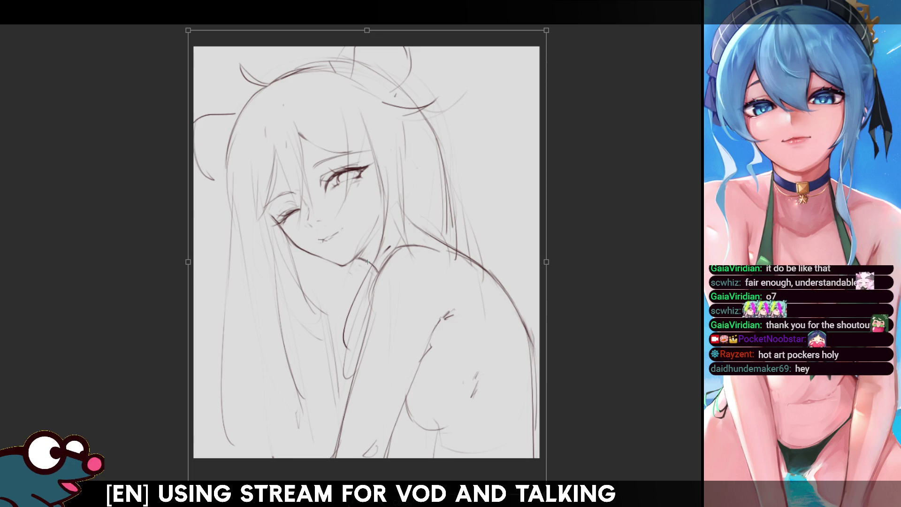
{"action": "key", "text": "Return"}
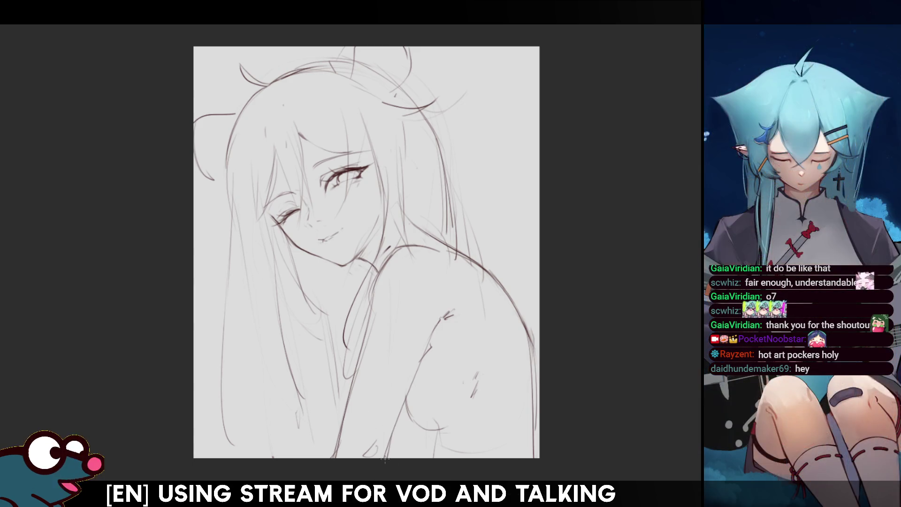
{"action": "key", "text": "ctrl+z"}
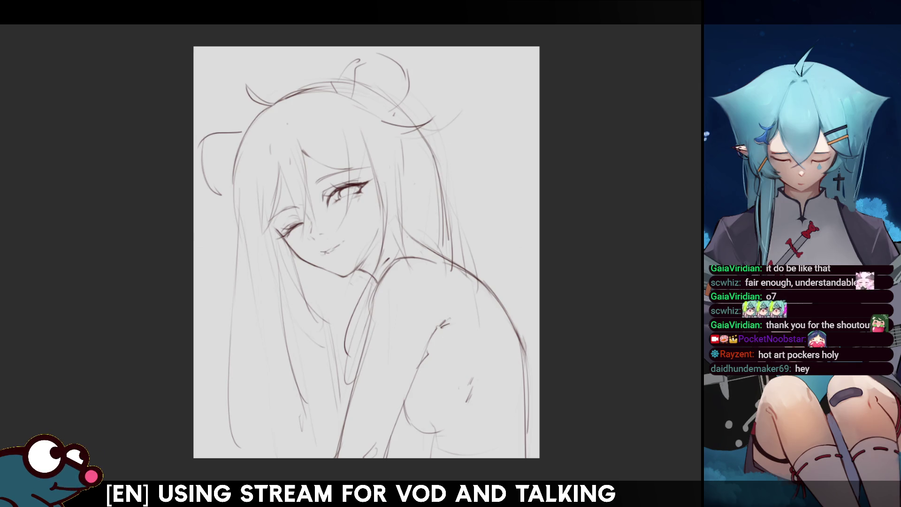
{"action": "key", "text": "ctrl+t"}
{"action": "left_click_drag", "start_coordinate": [539, 273], "coordinate": [522, 273]}
{"action": "left_click_drag", "start_coordinate": [502, 308], "coordinate": [492, 307]}
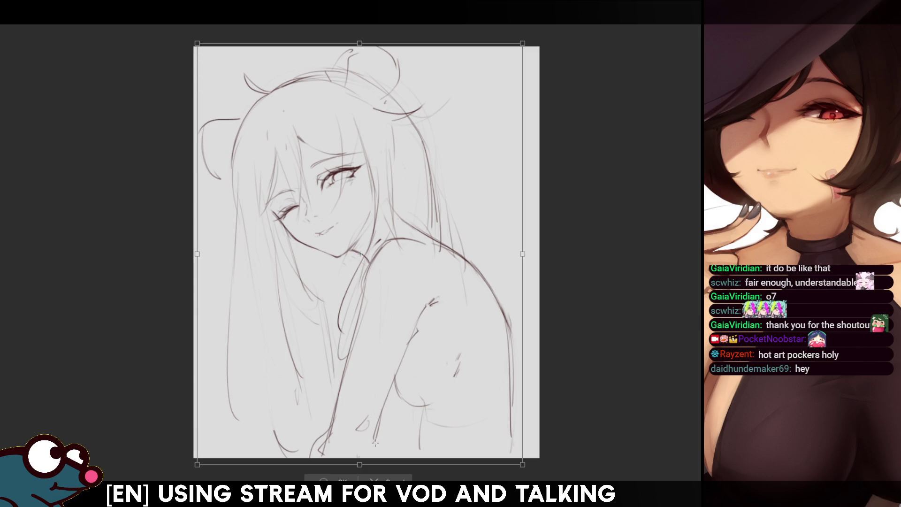
{"action": "key", "text": "Return"}
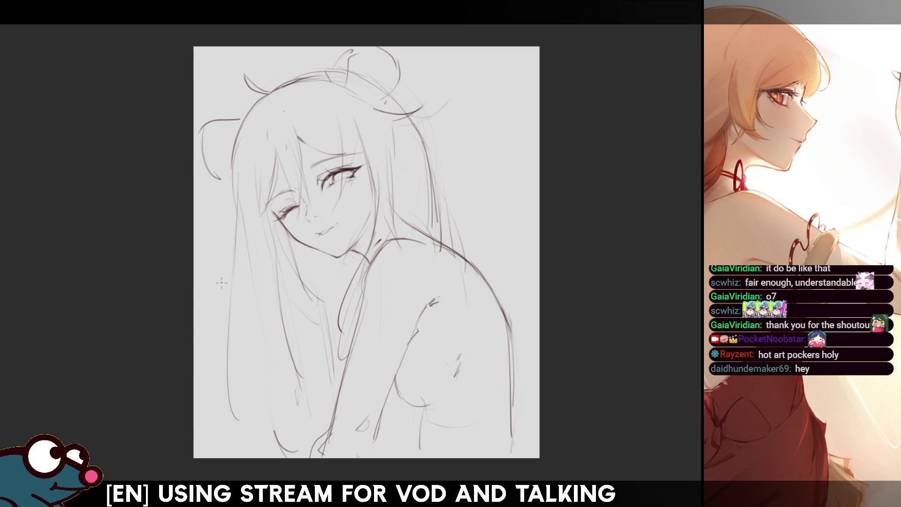
- Sketch a rough hand shape with loops just below the girl's chin
{"action": "mouse_move", "coordinate": [288, 304]}
{"action": "left_mouse_down"}
{"action": "mouse_move", "coordinate": [277, 281]}
{"action": "mouse_move", "coordinate": [311, 294]}
{"action": "mouse_move", "coordinate": [298, 318]}
{"action": "left_mouse_up"}
{"action": "mouse_move", "coordinate": [301, 281]}
{"action": "left_mouse_down"}
{"action": "mouse_move", "coordinate": [291, 270]}
{"action": "mouse_move", "coordinate": [314, 275]}
{"action": "mouse_move", "coordinate": [313, 285]}
{"action": "mouse_move", "coordinate": [317, 268]}
{"action": "left_mouse_up"}
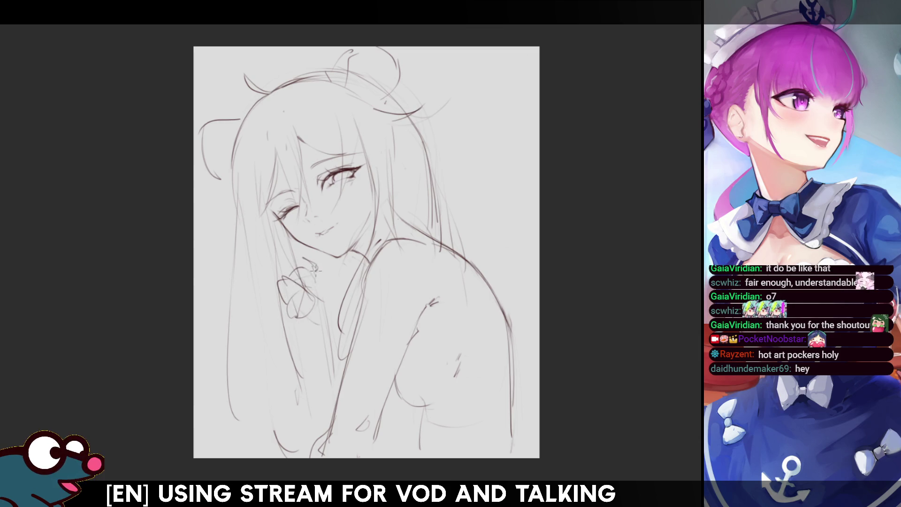
{"action": "left_click_drag", "start_coordinate": [305, 263], "coordinate": [298, 272]}
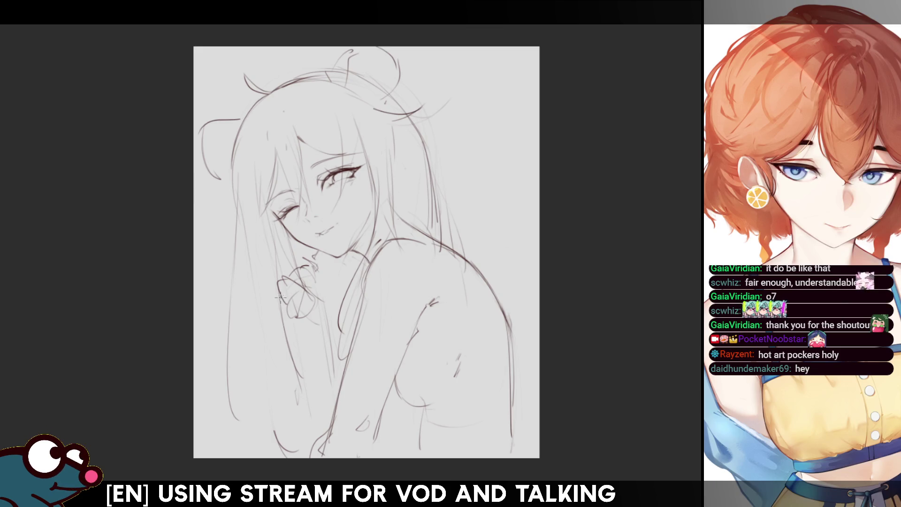
{"action": "mouse_move", "coordinate": [272, 303]}
{"action": "left_mouse_down"}
{"action": "mouse_move", "coordinate": [309, 319]}
{"action": "mouse_move", "coordinate": [267, 343]}
{"action": "left_mouse_up"}
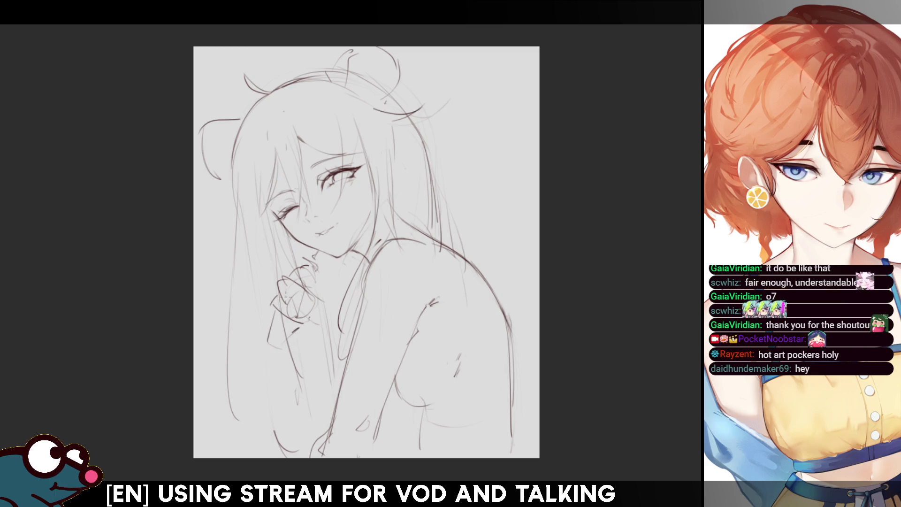
{"action": "key", "text": "h"}
{"action": "key", "text": "h"}
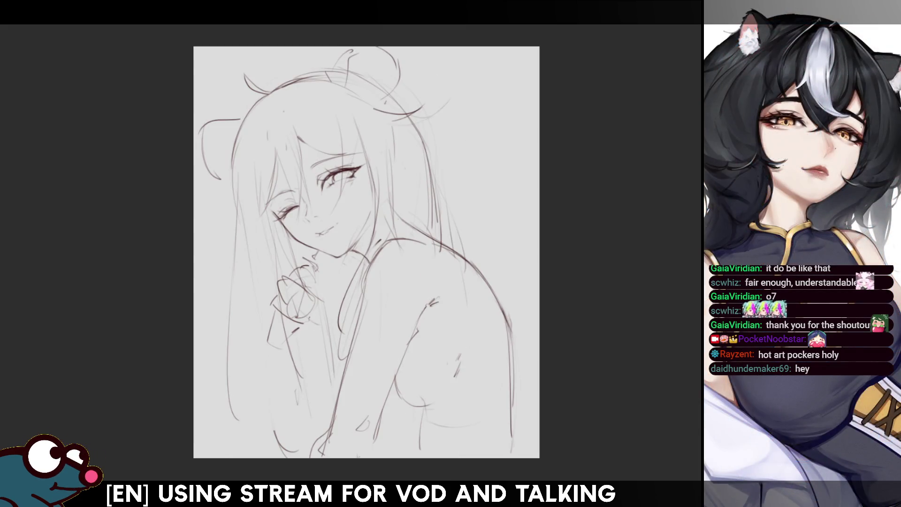
{"action": "key", "text": "ctrl+t"}
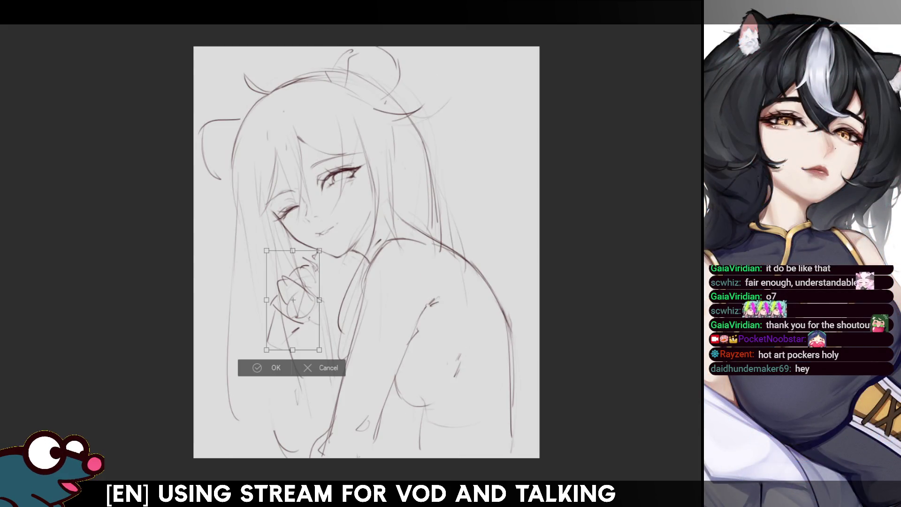
- Move the hand sketch up slightly and add refining strokes to it
{"action": "left_click_drag", "start_coordinate": [269, 371], "coordinate": [268, 359]}
{"action": "left_click", "coordinate": [269, 357]}
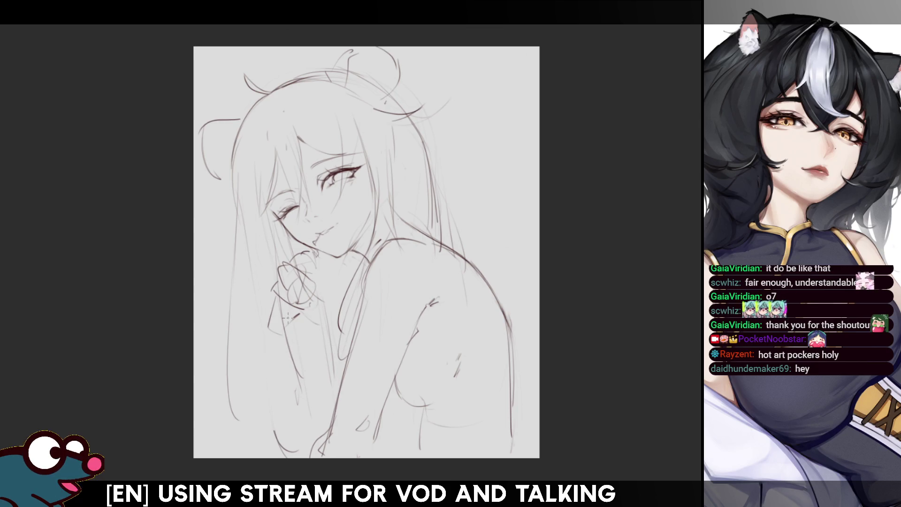
{"action": "mouse_move", "coordinate": [269, 304]}
{"action": "left_mouse_down"}
{"action": "mouse_move", "coordinate": [257, 311]}
{"action": "mouse_move", "coordinate": [283, 307]}
{"action": "mouse_move", "coordinate": [267, 316]}
{"action": "left_mouse_up"}
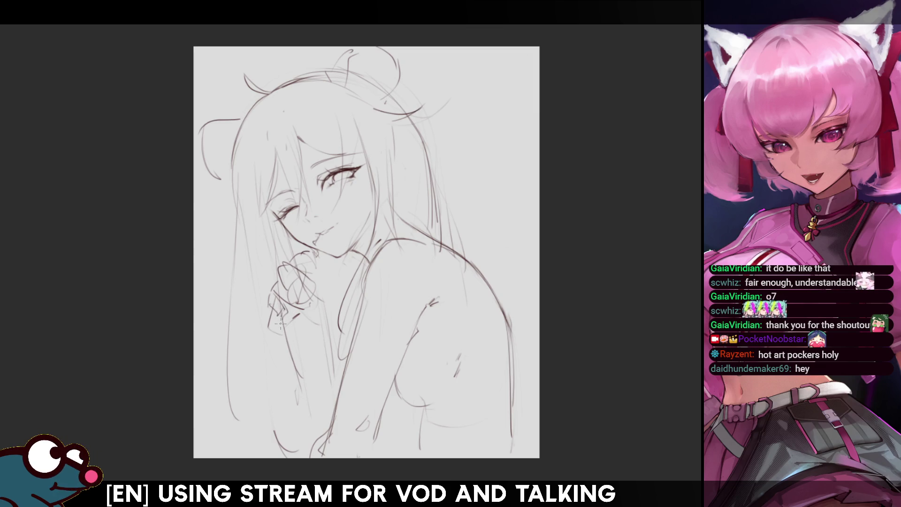
{"action": "left_click_drag", "start_coordinate": [279, 303], "coordinate": [270, 292]}
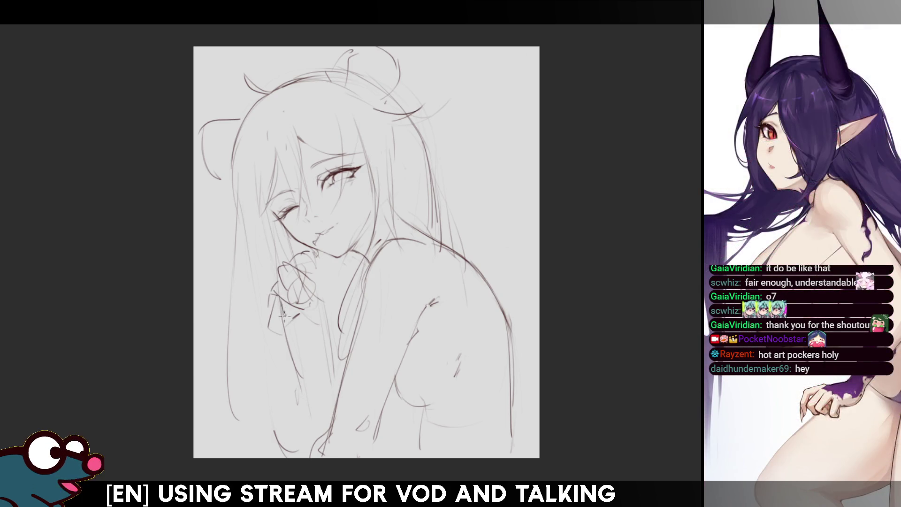
- Sketch the hand's left and lower-left edges, plus a short stroke left of it
{"action": "left_click_drag", "start_coordinate": [268, 299], "coordinate": [277, 328]}
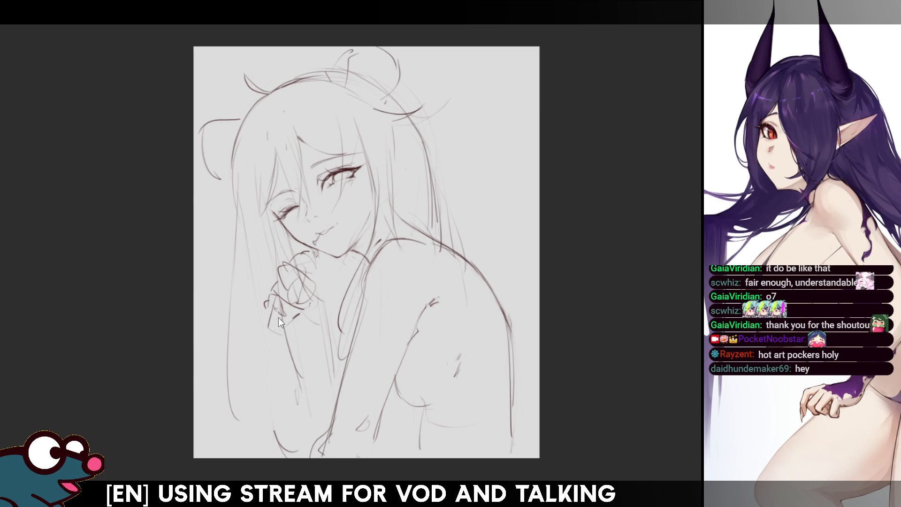
{"action": "left_click_drag", "start_coordinate": [272, 302], "coordinate": [282, 323]}
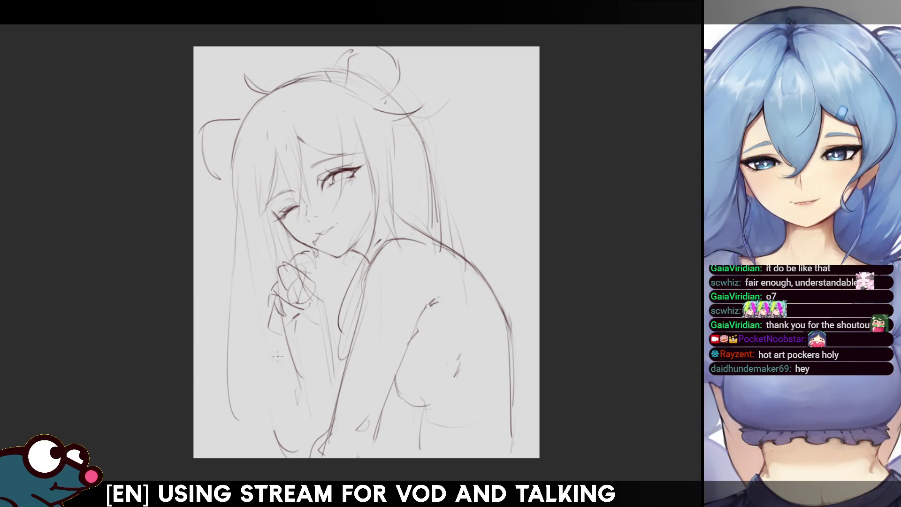
{"action": "left_click_drag", "start_coordinate": [266, 308], "coordinate": [256, 328]}
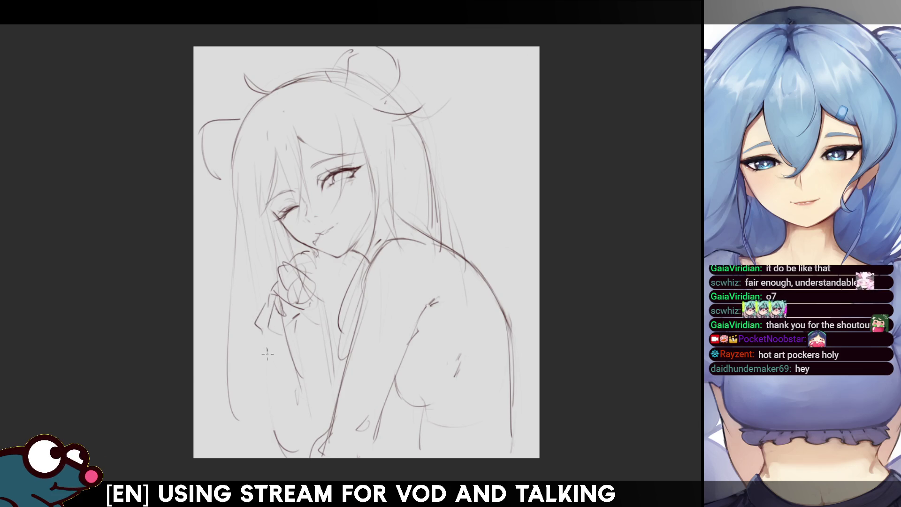
{"action": "key", "text": "h"}
{"action": "key", "text": "h"}
{"action": "key", "text": "h"}
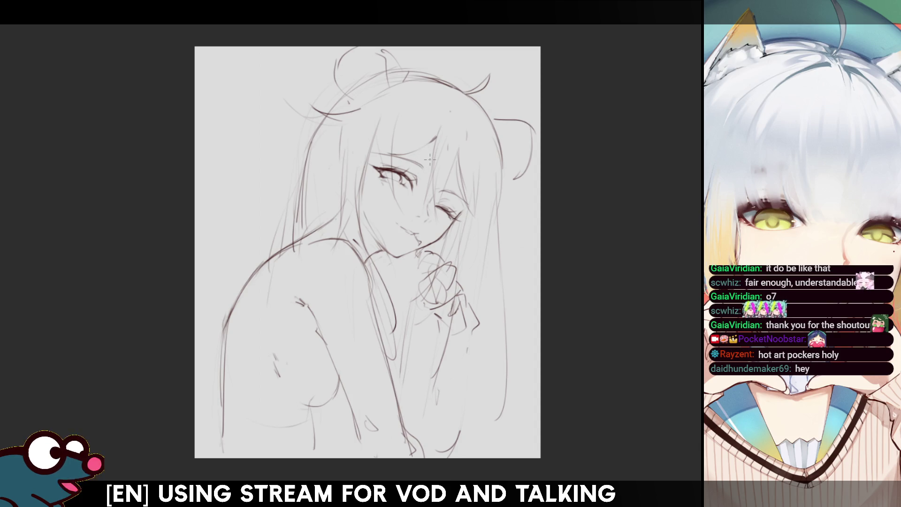
{"action": "key", "text": "h"}
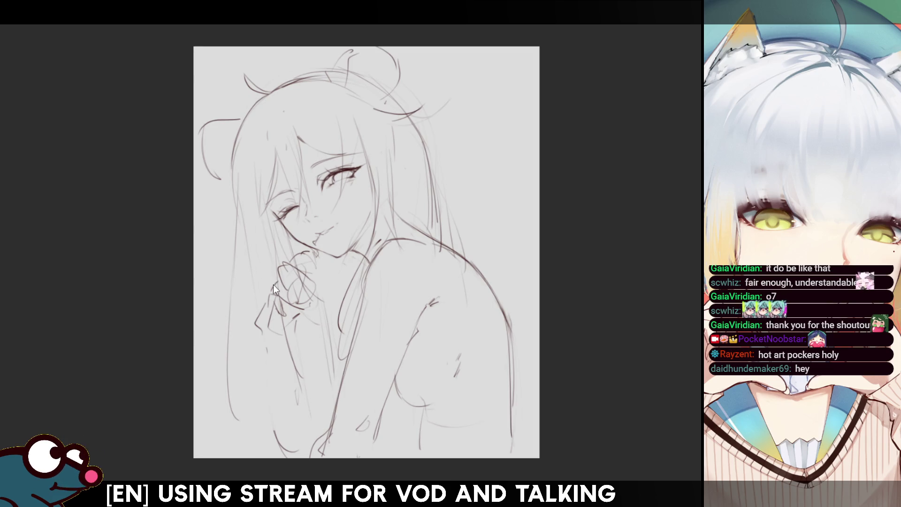
{"action": "left_click_drag", "start_coordinate": [271, 274], "coordinate": [275, 286]}
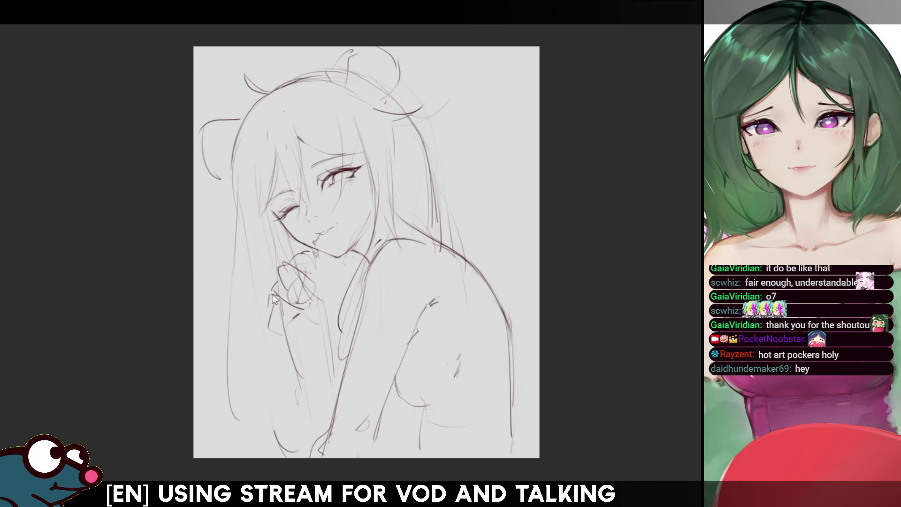
- Add finger strokes beside the hand, a sleeve cuff at the wrist, and a forearm line
{"action": "left_click_drag", "start_coordinate": [276, 287], "coordinate": [267, 314]}
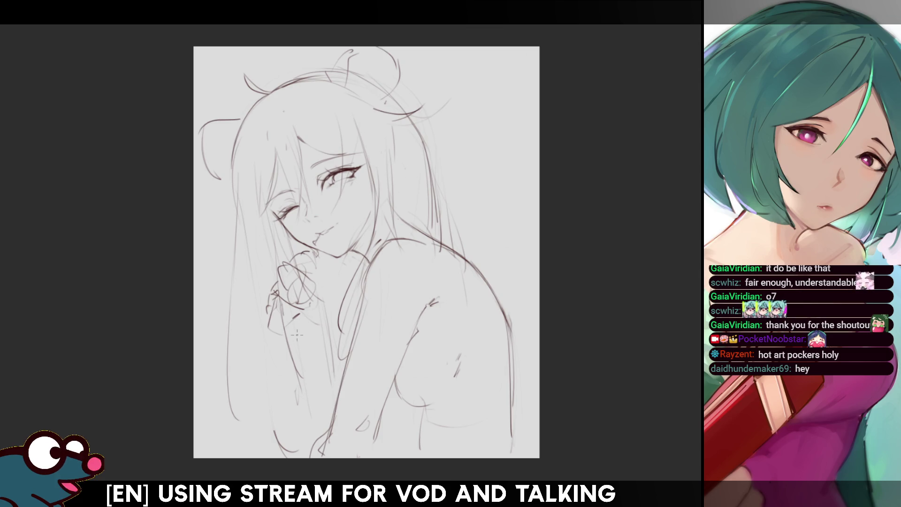
{"action": "left_click_drag", "start_coordinate": [264, 328], "coordinate": [286, 333]}
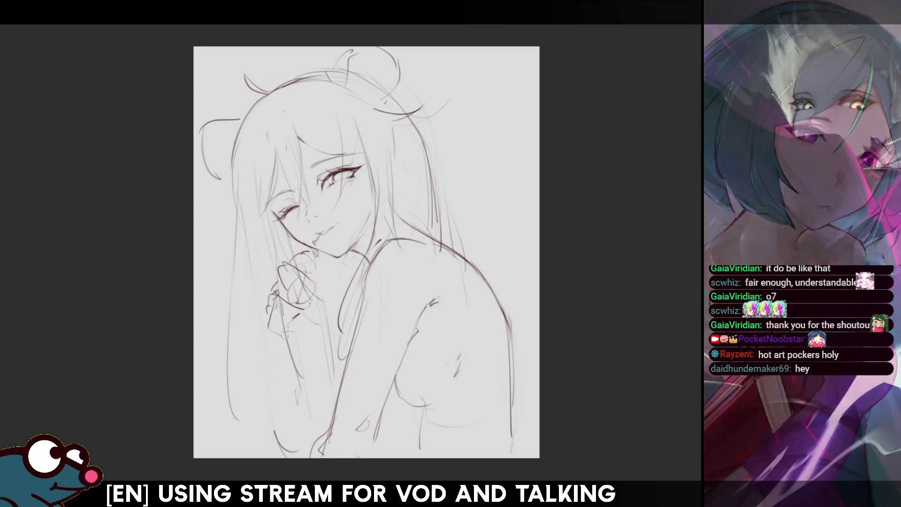
{"action": "left_click_drag", "start_coordinate": [268, 311], "coordinate": [263, 327]}
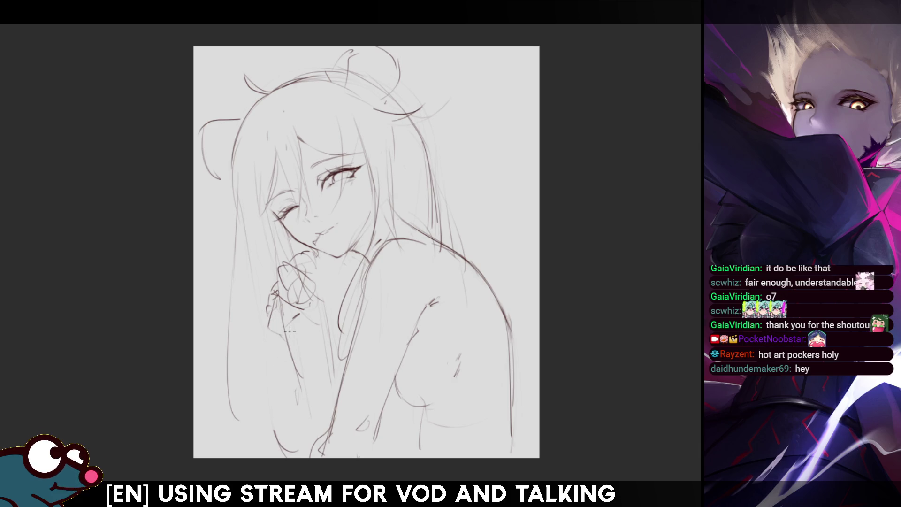
{"action": "mouse_move", "coordinate": [310, 324]}
{"action": "left_mouse_down"}
{"action": "mouse_move", "coordinate": [287, 345]}
{"action": "mouse_move", "coordinate": [275, 336]}
{"action": "left_mouse_up"}
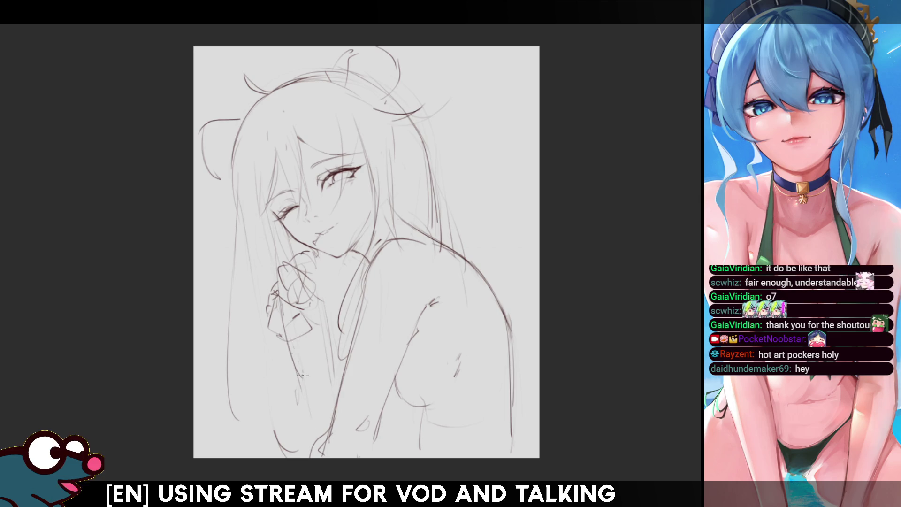
{"action": "left_click_drag", "start_coordinate": [295, 344], "coordinate": [297, 435]}
{"action": "key", "text": "h"}
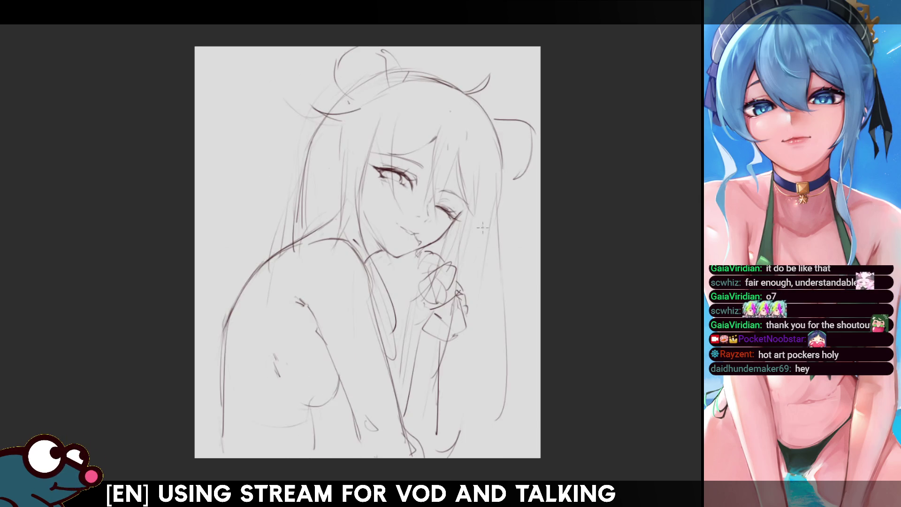
{"action": "key", "text": "h"}
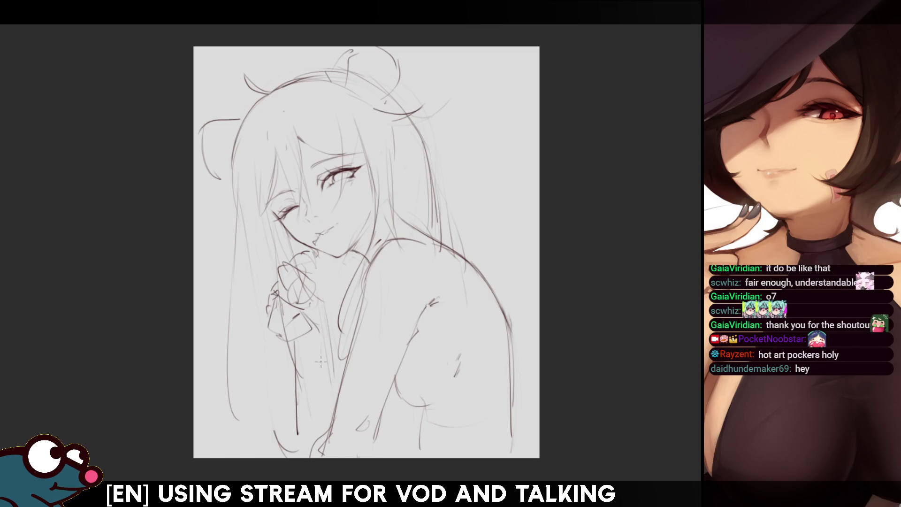
- Replace the misplaced vertical line with two diagonal forearm lines below the hand
{"action": "mouse_move", "coordinate": [317, 336]}
{"action": "left_mouse_down"}
{"action": "mouse_move", "coordinate": [317, 407]}
{"action": "mouse_move", "coordinate": [335, 398]}
{"action": "left_mouse_up"}
{"action": "key", "text": "ctrl+z"}
{"action": "key", "text": "ctrl+z"}
{"action": "key", "text": "ctrl+z"}
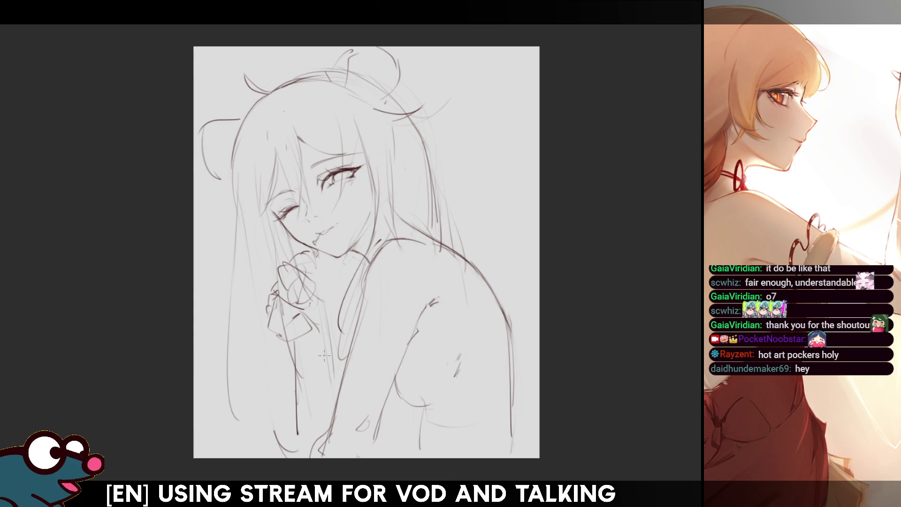
{"action": "key", "text": "ctrl+z"}
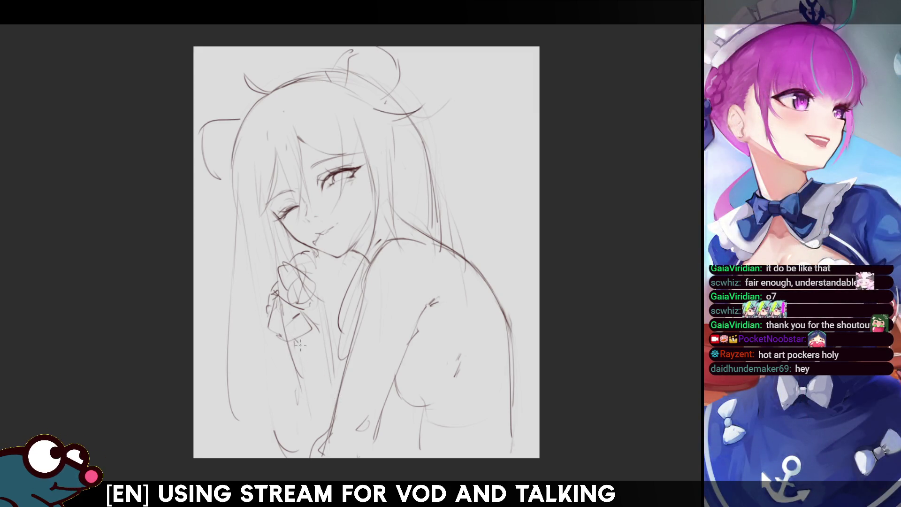
{"action": "left_click_drag", "start_coordinate": [296, 340], "coordinate": [335, 404]}
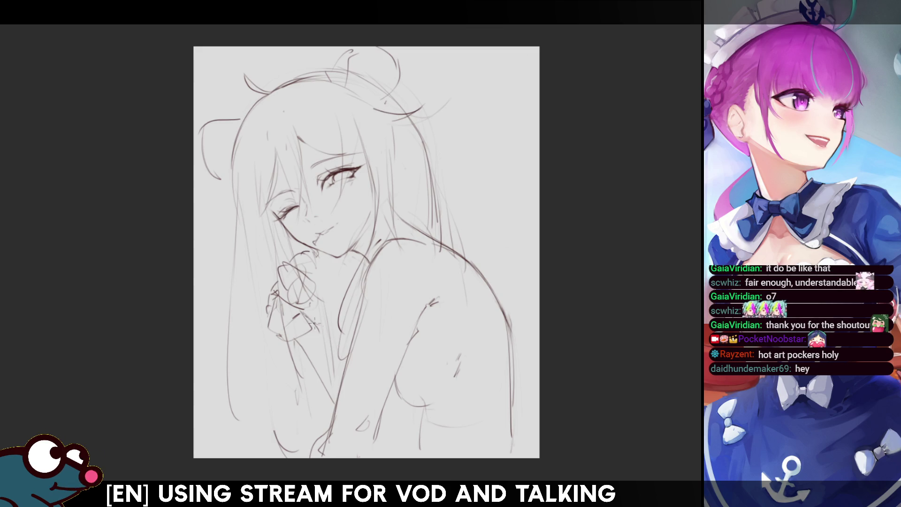
{"action": "left_click_drag", "start_coordinate": [305, 317], "coordinate": [340, 355]}
- Darken the lashes of the open eye
{"action": "key", "text": "h"}
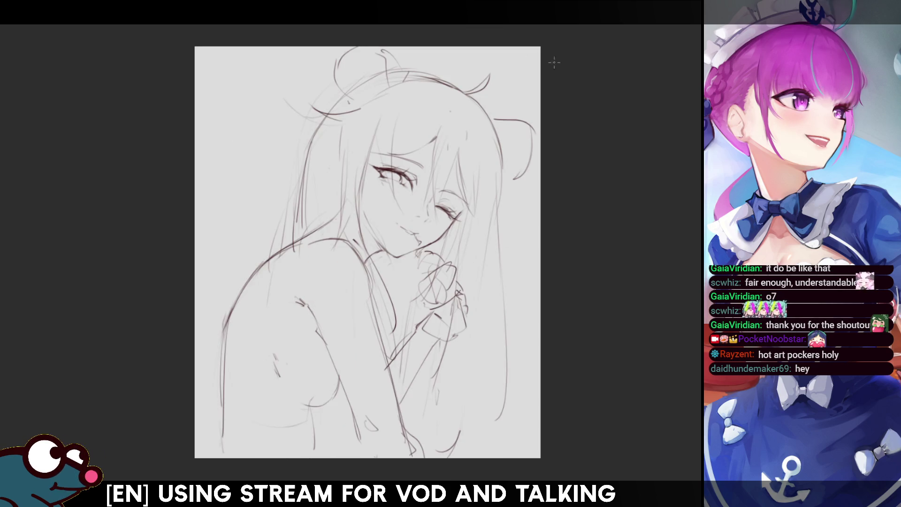
{"action": "key", "text": "h"}
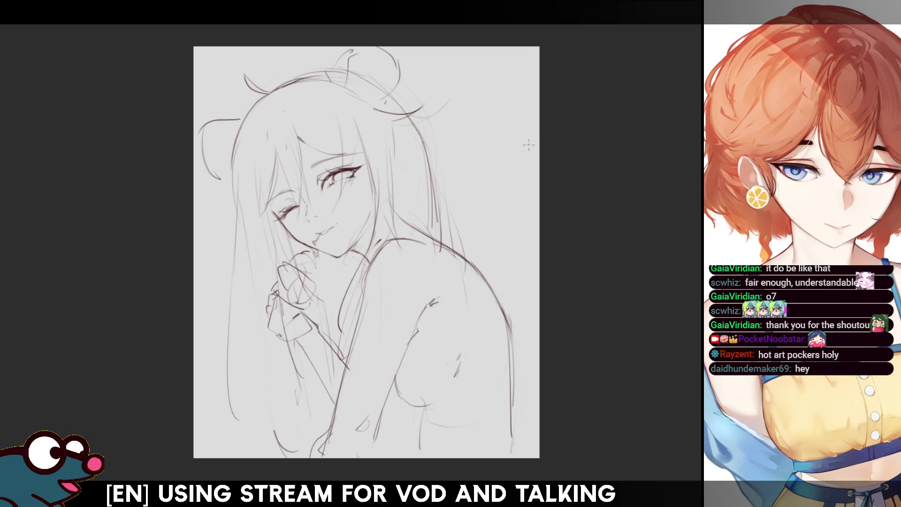
{"action": "left_click_drag", "start_coordinate": [353, 177], "coordinate": [354, 168]}
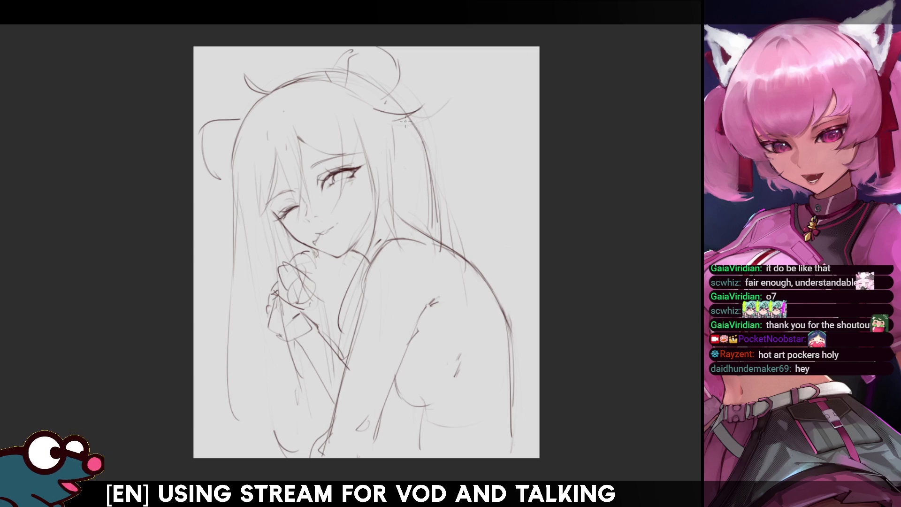
- Redraw long strands down the left side of the hair
{"action": "key", "text": "m"}
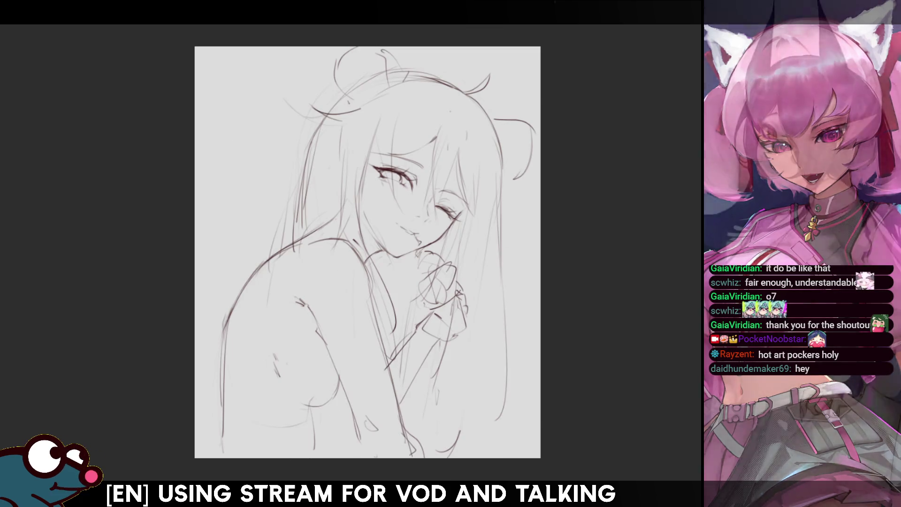
{"action": "key", "text": "e"}
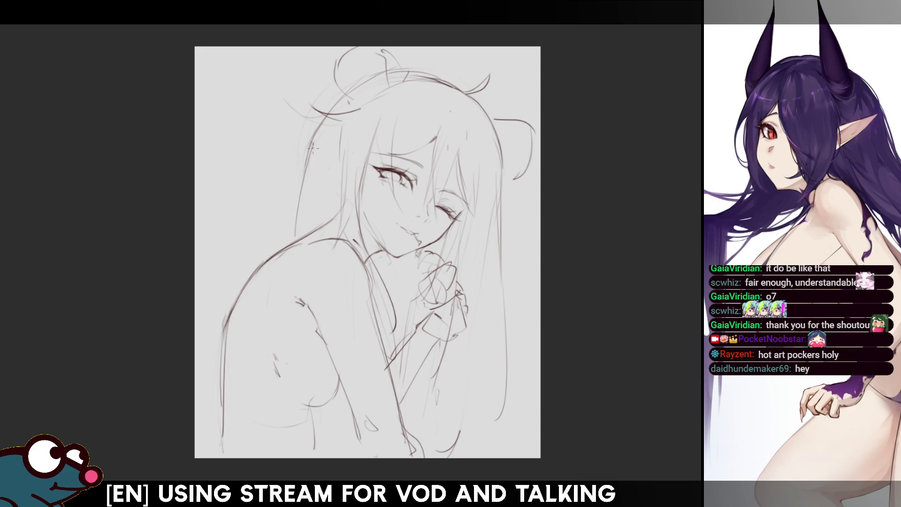
{"action": "key", "text": "m"}
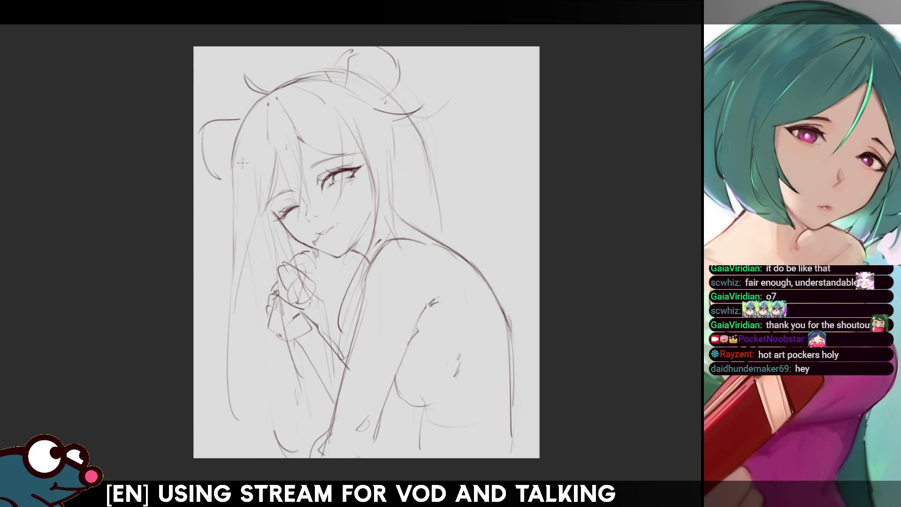
{"action": "left_click_drag", "start_coordinate": [233, 150], "coordinate": [234, 273]}
{"action": "key", "text": "ctrl+z"}
{"action": "key", "text": "ctrl+z"}
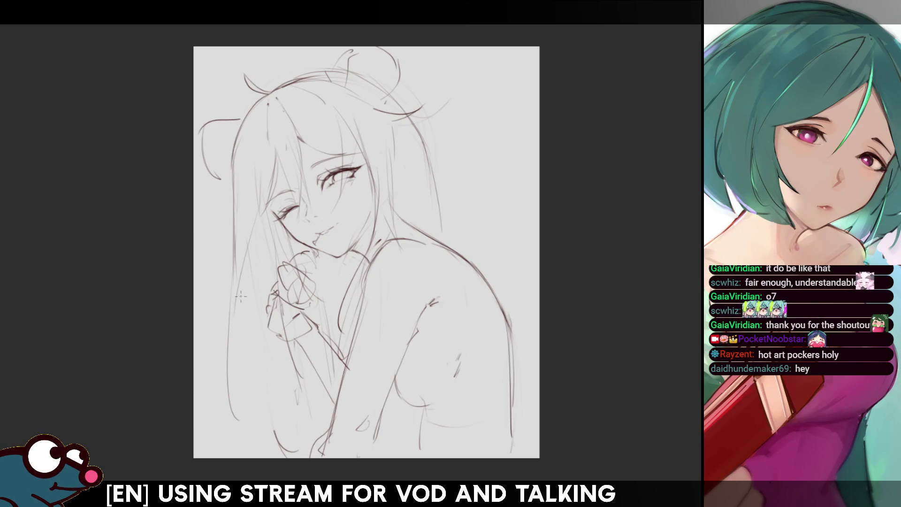
{"action": "left_click_drag", "start_coordinate": [261, 214], "coordinate": [223, 376]}
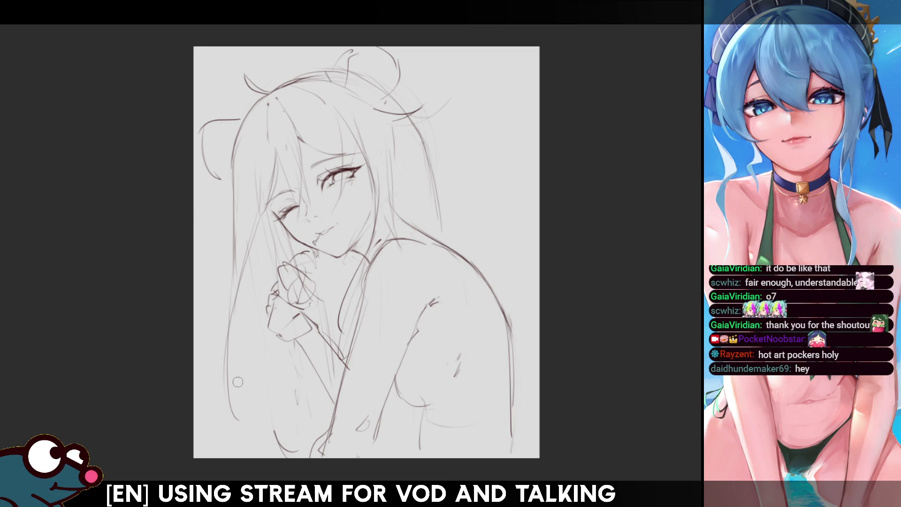
- Select the sketched hand, move it lower and left, and stroke its lower part
{"action": "left_click_drag", "start_coordinate": [264, 438], "coordinate": [354, 234]}
{"action": "mouse_move", "coordinate": [270, 328]}
{"action": "left_mouse_down"}
{"action": "mouse_move", "coordinate": [260, 324]}
{"action": "mouse_move", "coordinate": [263, 339]}
{"action": "mouse_move", "coordinate": [254, 334]}
{"action": "left_mouse_up"}
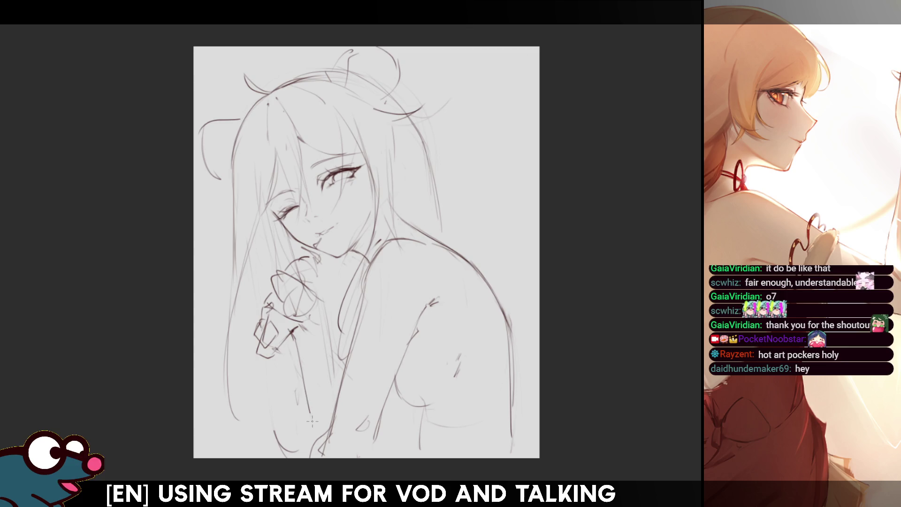
{"action": "key", "text": "h"}
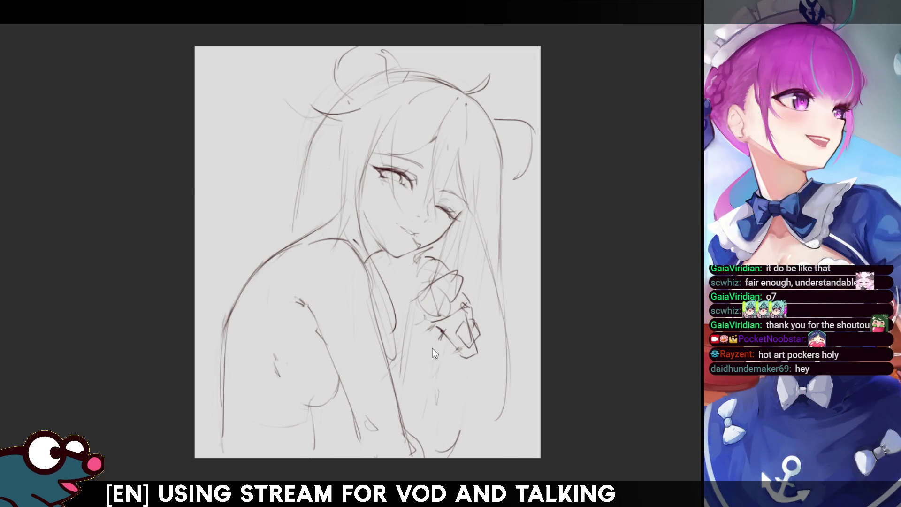
{"action": "mouse_move", "coordinate": [437, 329]}
{"action": "left_mouse_down"}
{"action": "mouse_move", "coordinate": [450, 359]}
{"action": "mouse_move", "coordinate": [394, 400]}
{"action": "left_mouse_up"}
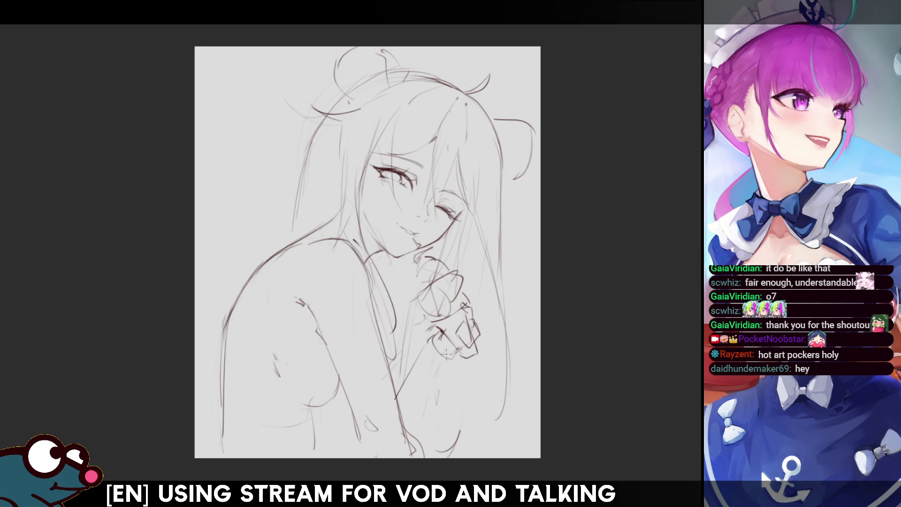
{"action": "key", "text": "h"}
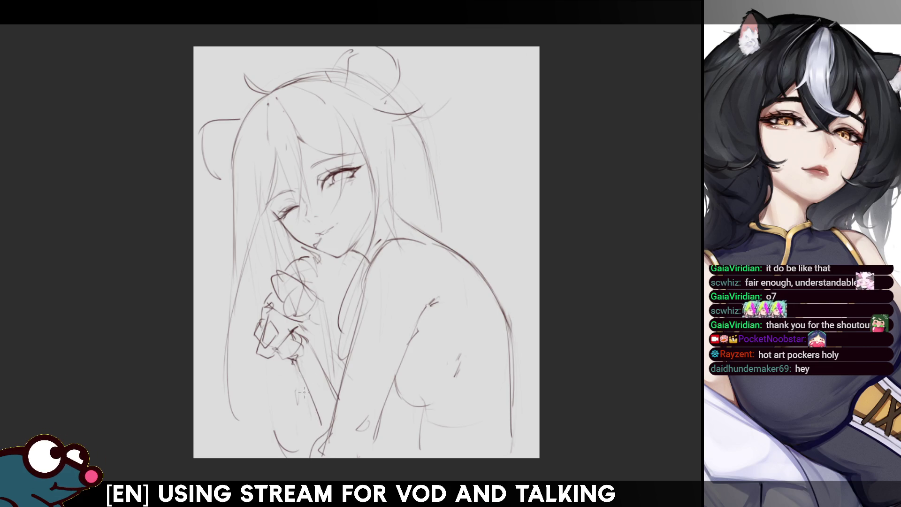
- Redraw the diagonal forearm line and clean up the rough strokes around the hand
{"action": "left_click_drag", "start_coordinate": [293, 362], "coordinate": [324, 426]}
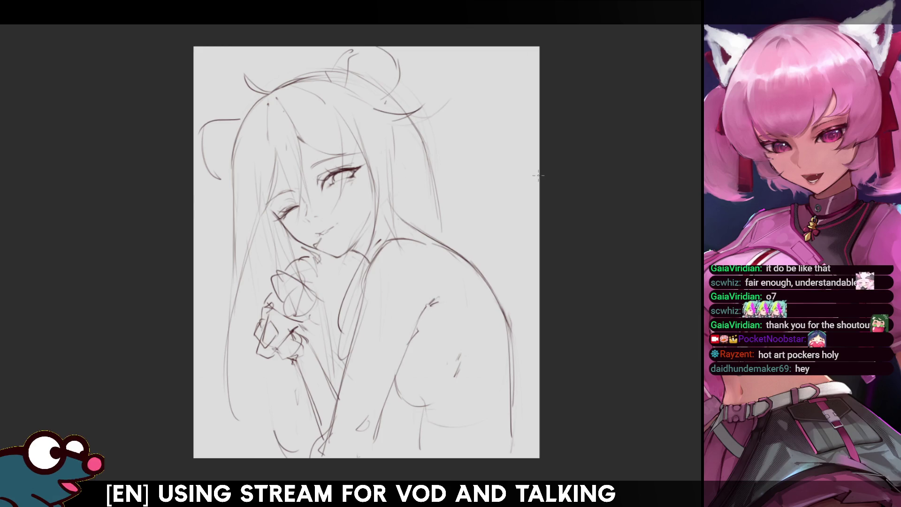
{"action": "mouse_move", "coordinate": [301, 331]}
{"action": "left_mouse_down"}
{"action": "mouse_move", "coordinate": [324, 361]}
{"action": "mouse_move", "coordinate": [315, 394]}
{"action": "left_mouse_up"}
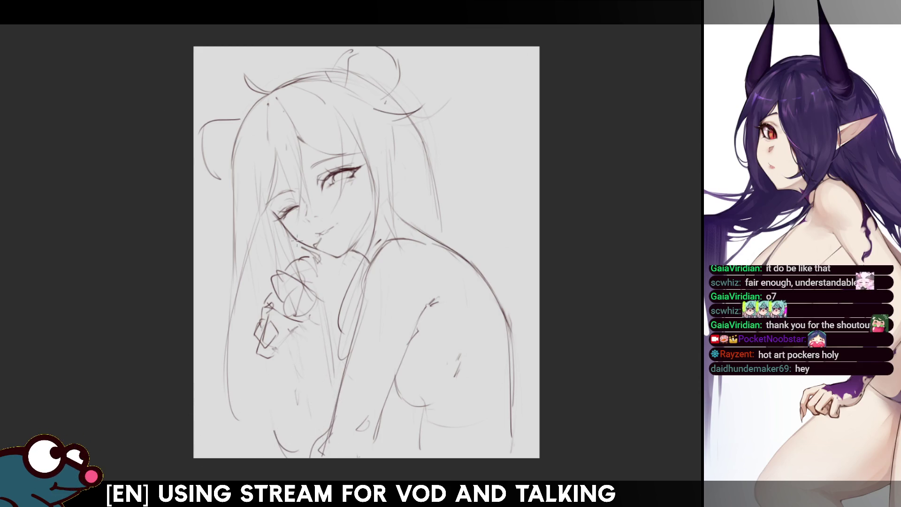
{"action": "left_click_drag", "start_coordinate": [254, 345], "coordinate": [264, 331]}
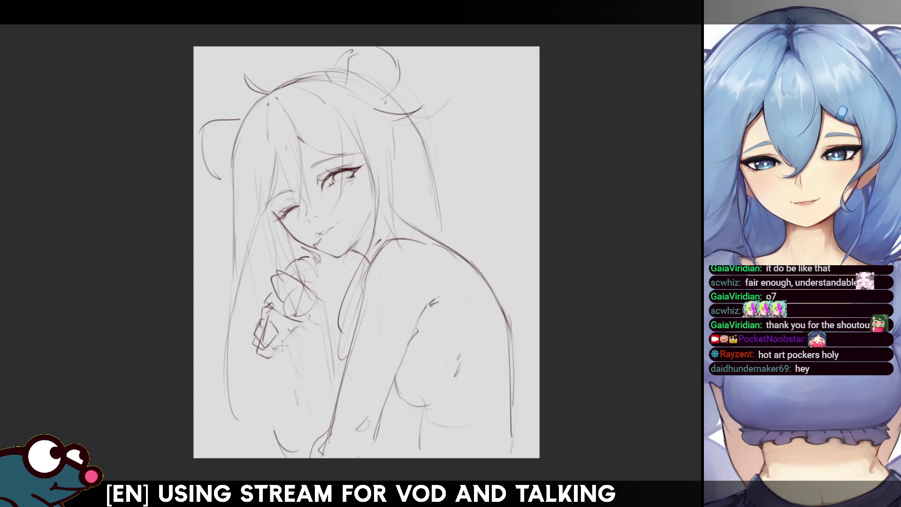
{"action": "mouse_move", "coordinate": [305, 327]}
{"action": "left_mouse_down"}
{"action": "mouse_move", "coordinate": [270, 371]}
{"action": "mouse_move", "coordinate": [255, 354]}
{"action": "left_mouse_up"}
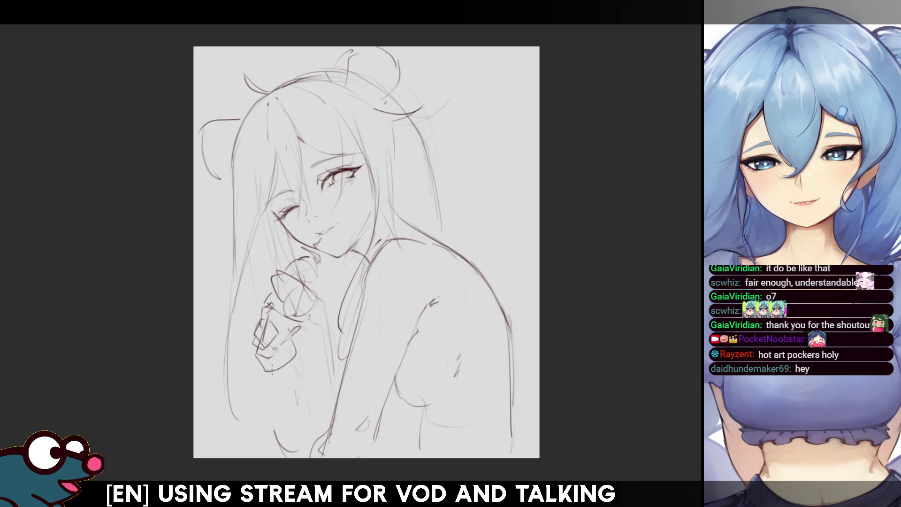
{"action": "key", "text": "ctrl+z"}
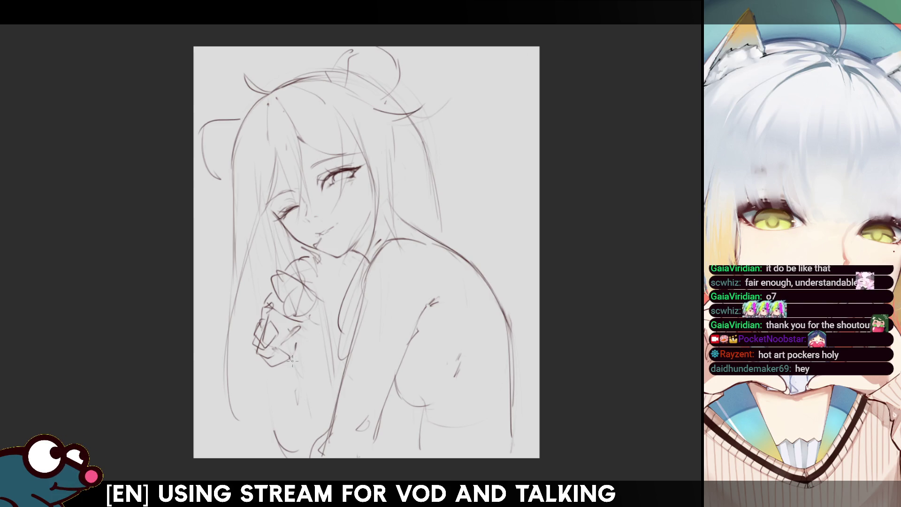
{"action": "left_click_drag", "start_coordinate": [296, 349], "coordinate": [322, 409]}
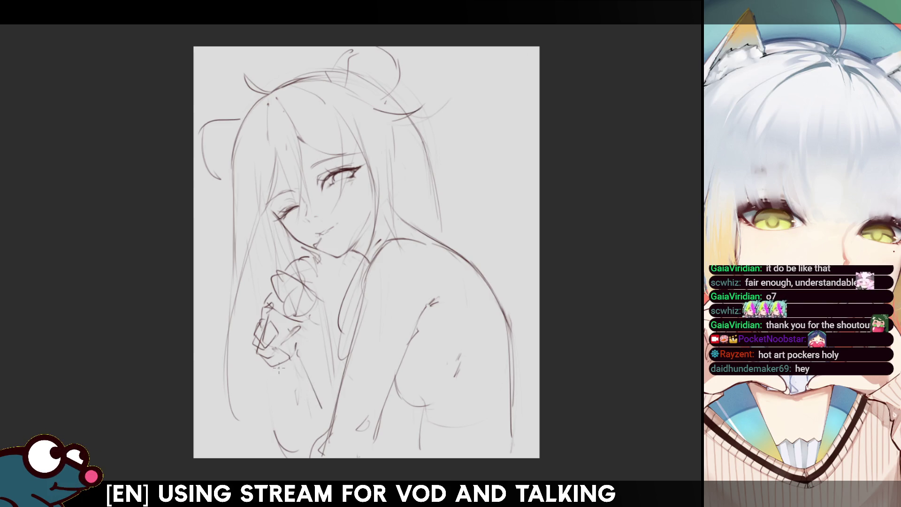
{"action": "mouse_move", "coordinate": [268, 360]}
{"action": "left_mouse_down"}
{"action": "mouse_move", "coordinate": [281, 369]}
{"action": "mouse_move", "coordinate": [302, 440]}
{"action": "left_mouse_up"}
- Mirror-check the sketch and discard a trial stroke down the torso
{"action": "key", "text": "m"}
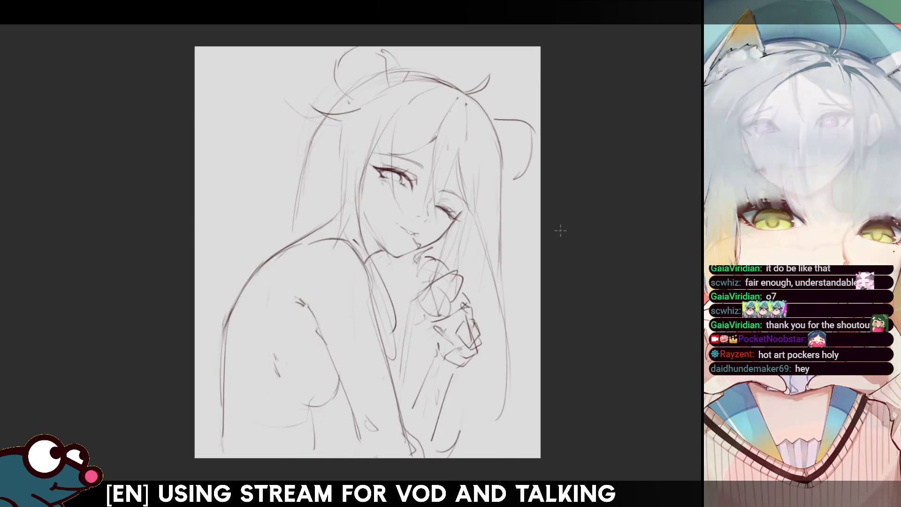
{"action": "key", "text": "m"}
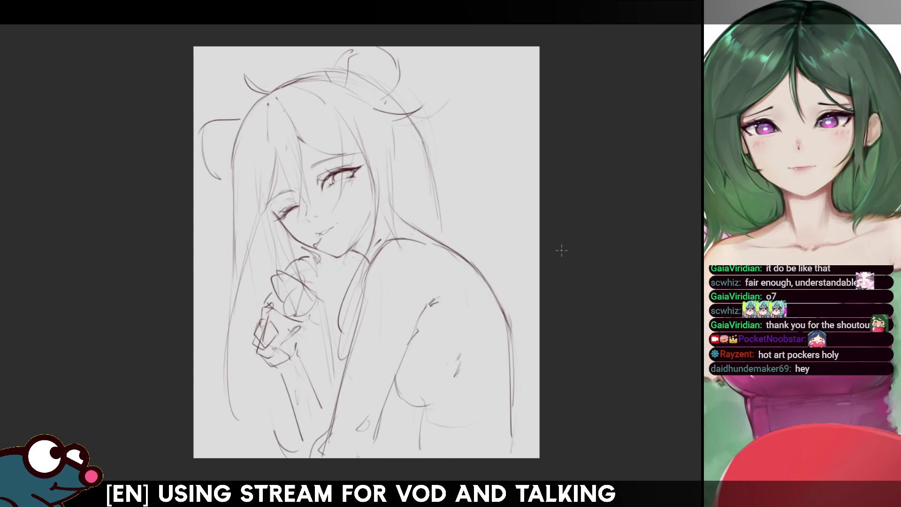
{"action": "left_click_drag", "start_coordinate": [355, 295], "coordinate": [331, 403]}
{"action": "key", "text": "ctrl+z"}
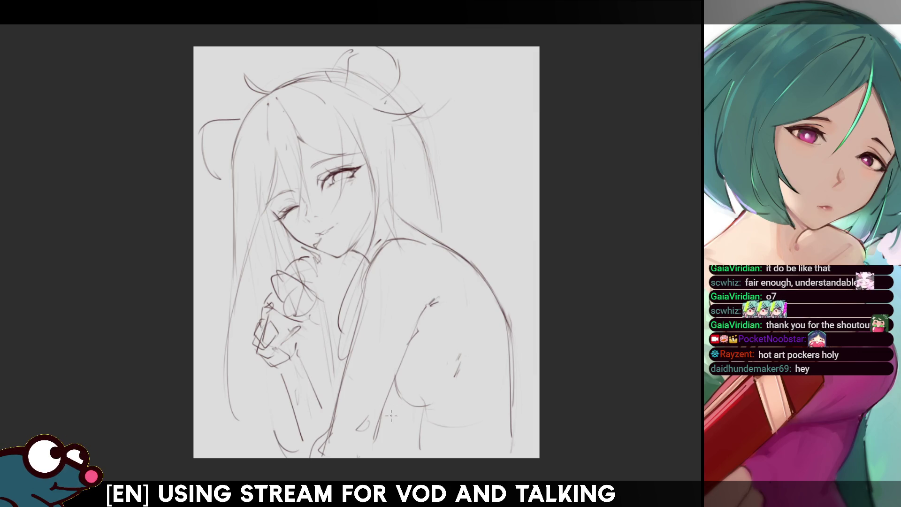
{"action": "key", "text": "h"}
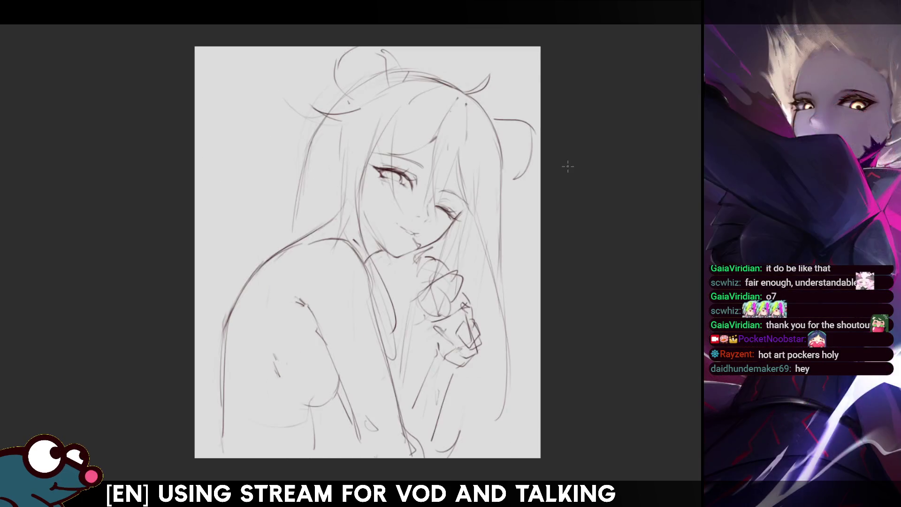
{"action": "key", "text": "h"}
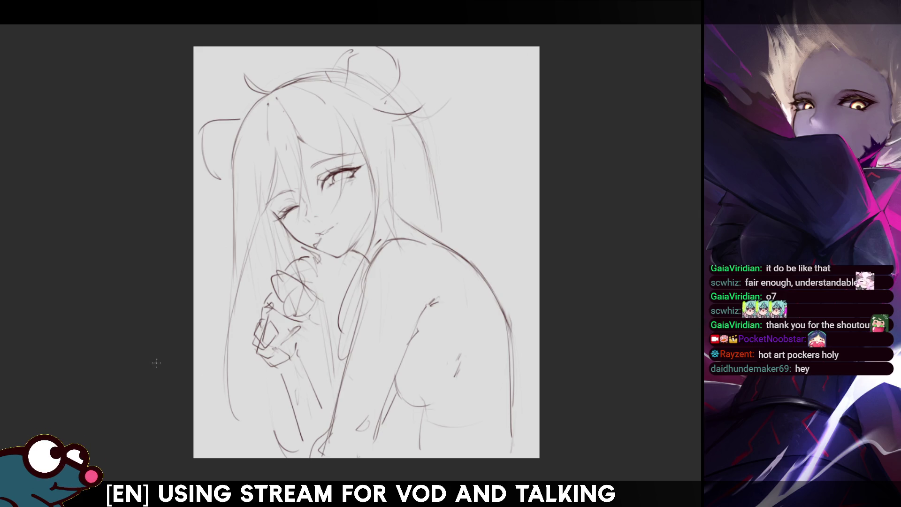
- Redraw the curve below the hand, replacing the old loop and checking it mirrored
{"action": "left_click_drag", "start_coordinate": [293, 447], "coordinate": [317, 425]}
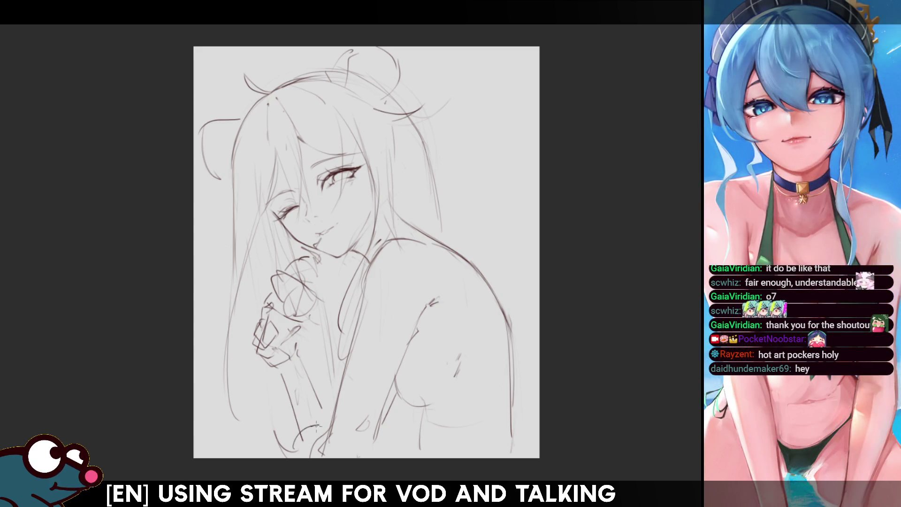
{"action": "key", "text": "h"}
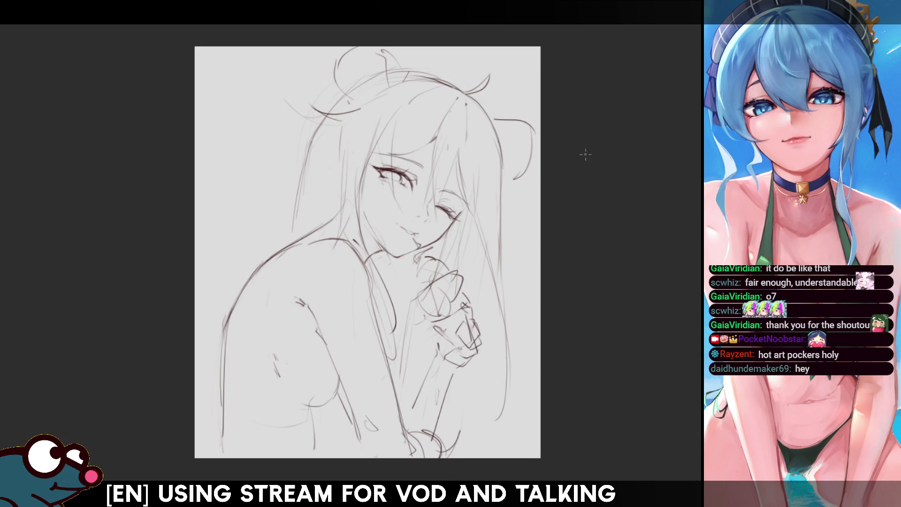
{"action": "key", "text": "h"}
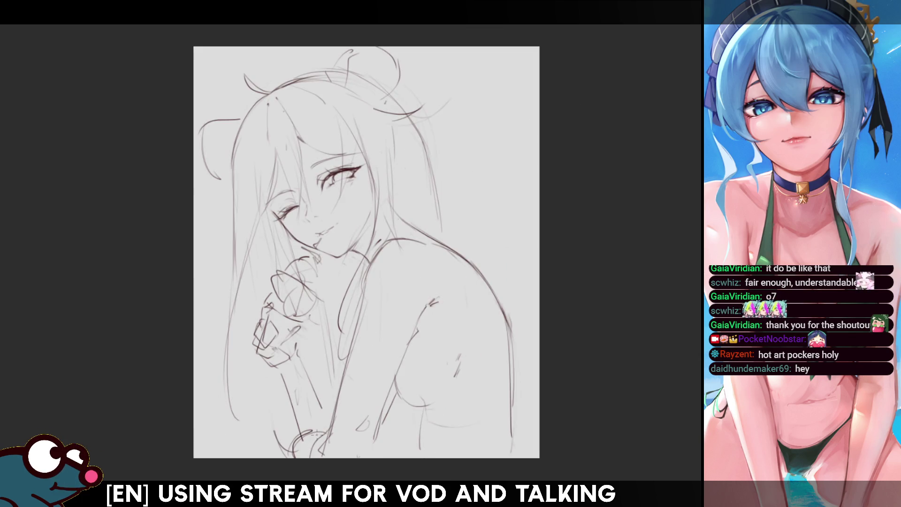
{"action": "key", "text": "ctrl+z"}
{"action": "left_click_drag", "start_coordinate": [324, 429], "coordinate": [293, 454]}
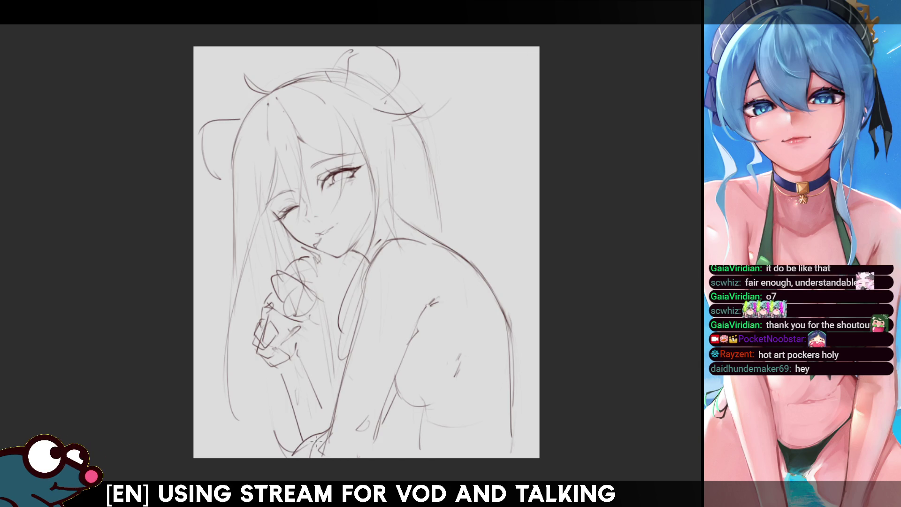
{"action": "key", "text": "h"}
{"action": "key", "text": "h"}
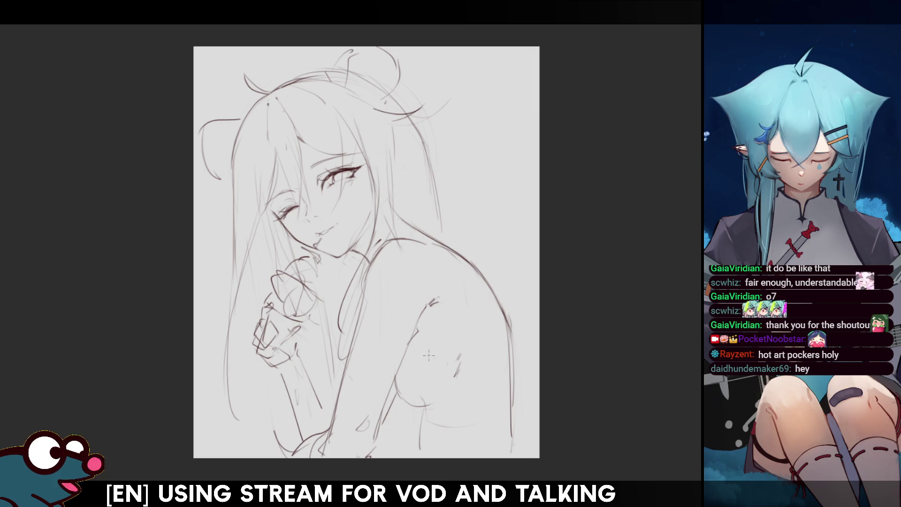
{"action": "key", "text": "h"}
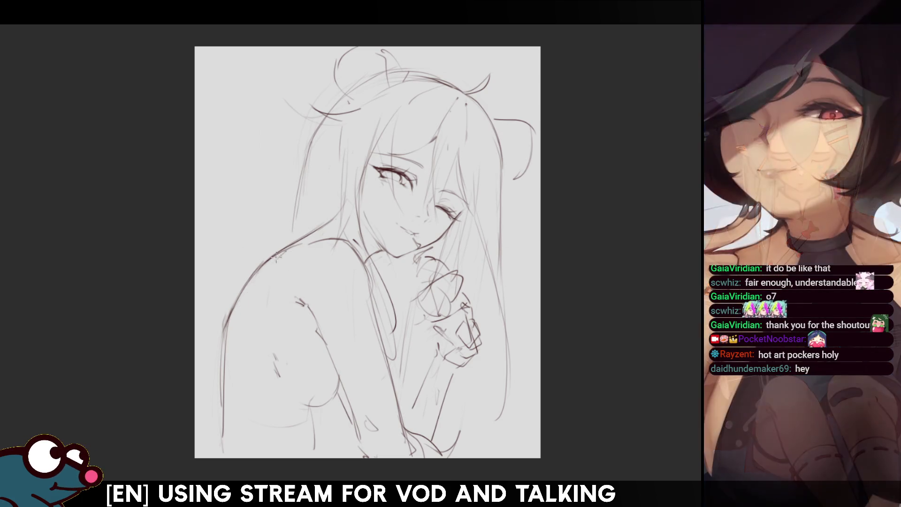
- Extend the back contour from the shoulder down the figure's right side after several retries
{"action": "left_click_drag", "start_coordinate": [277, 259], "coordinate": [219, 359]}
{"action": "key", "text": "h"}
{"action": "key", "text": "h"}
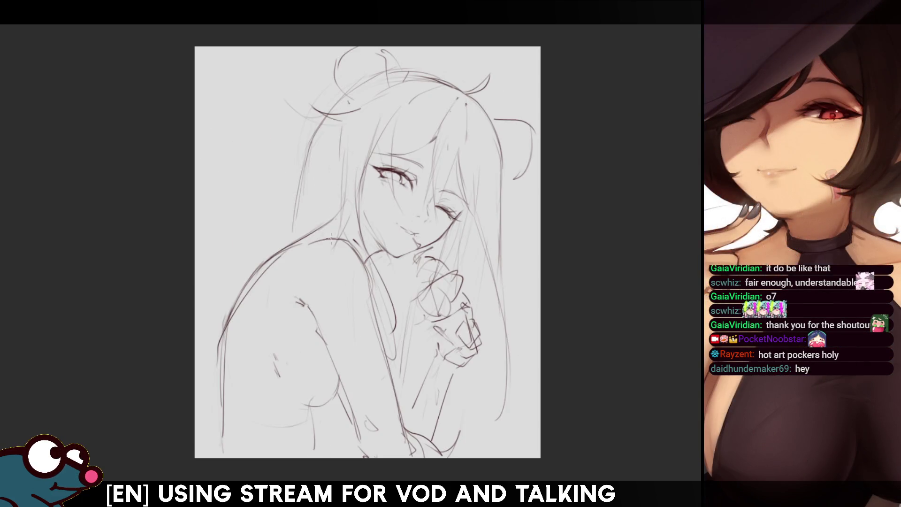
{"action": "key", "text": "ctrl+z"}
{"action": "key", "text": "ctrl+z"}
{"action": "mouse_move", "coordinate": [225, 327]}
{"action": "left_mouse_down"}
{"action": "mouse_move", "coordinate": [288, 242]}
{"action": "mouse_move", "coordinate": [226, 328]}
{"action": "left_mouse_up"}
{"action": "key", "text": "ctrl+z"}
{"action": "mouse_move", "coordinate": [286, 247]}
{"action": "left_mouse_down"}
{"action": "mouse_move", "coordinate": [222, 348]}
{"action": "mouse_move", "coordinate": [246, 287]}
{"action": "left_mouse_up"}
{"action": "key", "text": "ctrl+z"}
{"action": "key", "text": "ctrl+z"}
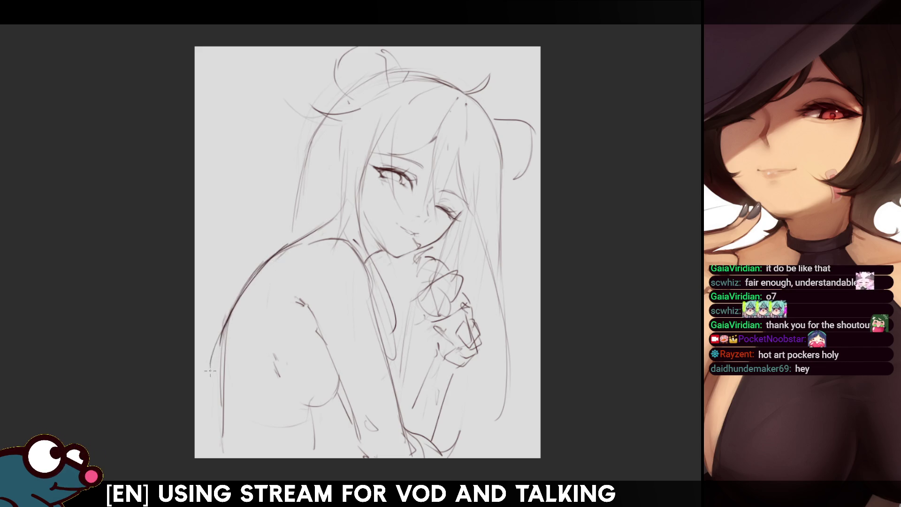
{"action": "key", "text": "m"}
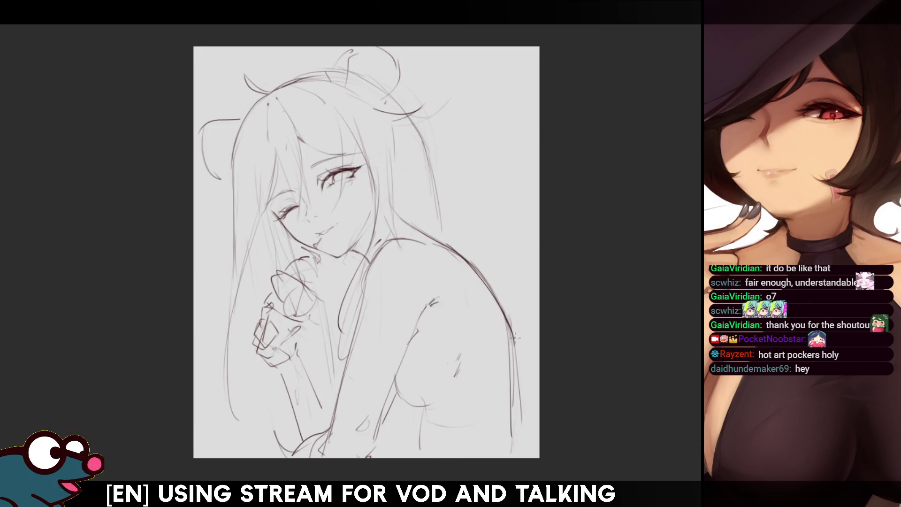
{"action": "mouse_move", "coordinate": [514, 335]}
{"action": "left_mouse_down"}
{"action": "mouse_move", "coordinate": [536, 428]}
{"action": "mouse_move", "coordinate": [499, 374]}
{"action": "left_mouse_up"}
- Erase the faint stray line on the lower torso and check the flipped view
{"action": "key", "text": "e"}
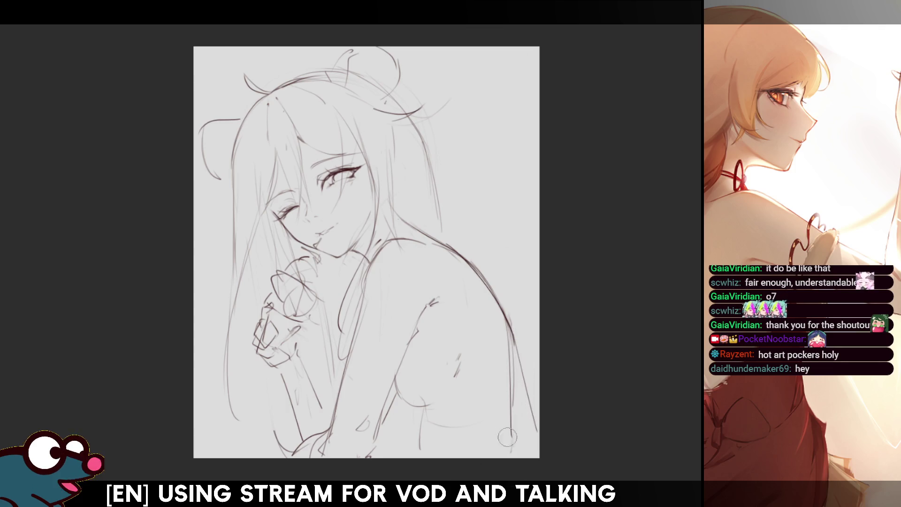
{"action": "left_click_drag", "start_coordinate": [427, 446], "coordinate": [455, 423]}
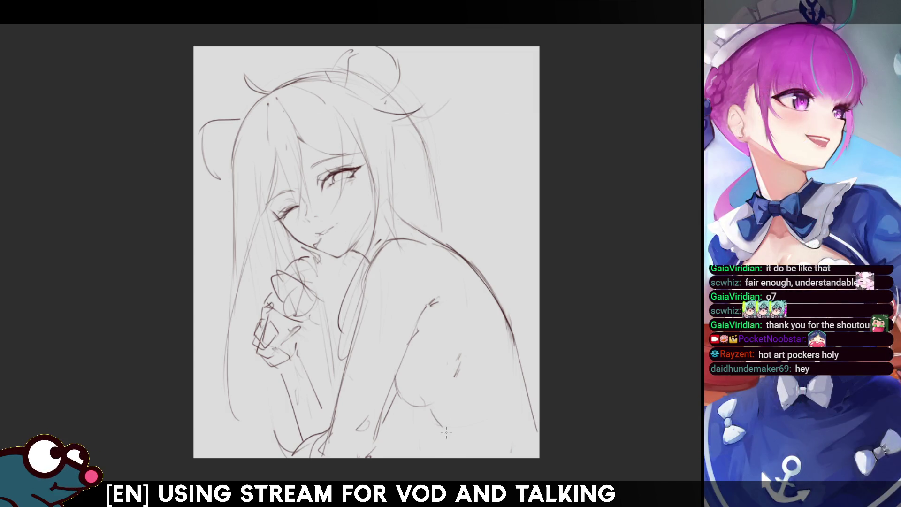
{"action": "key", "text": "h"}
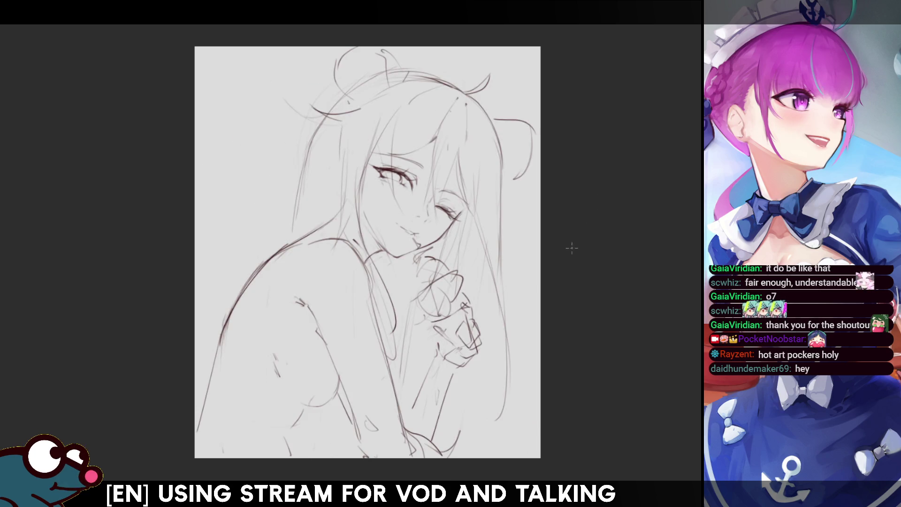
{"action": "key", "text": "h"}
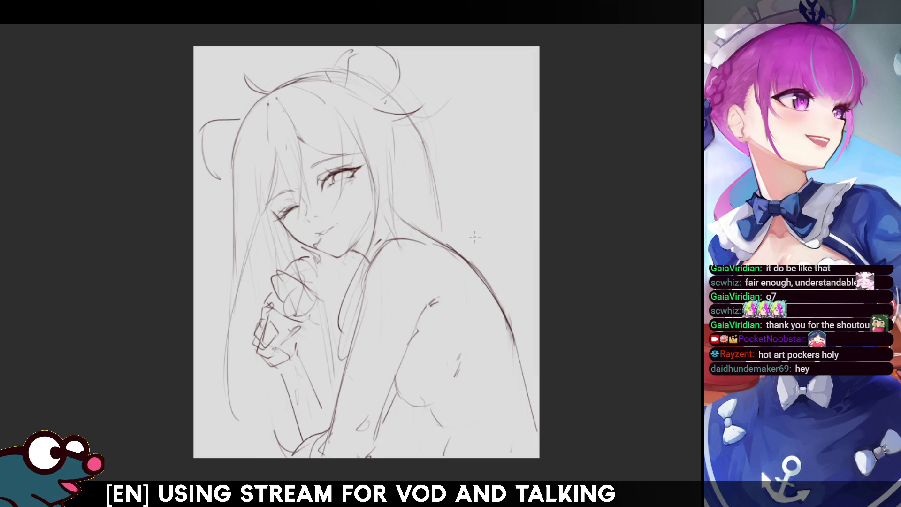
- Add a stroke along the hair top and a hair strand left of the head
{"action": "scroll", "coordinate": [366, 252], "scroll_direction": "down", "scroll_amount": 2}
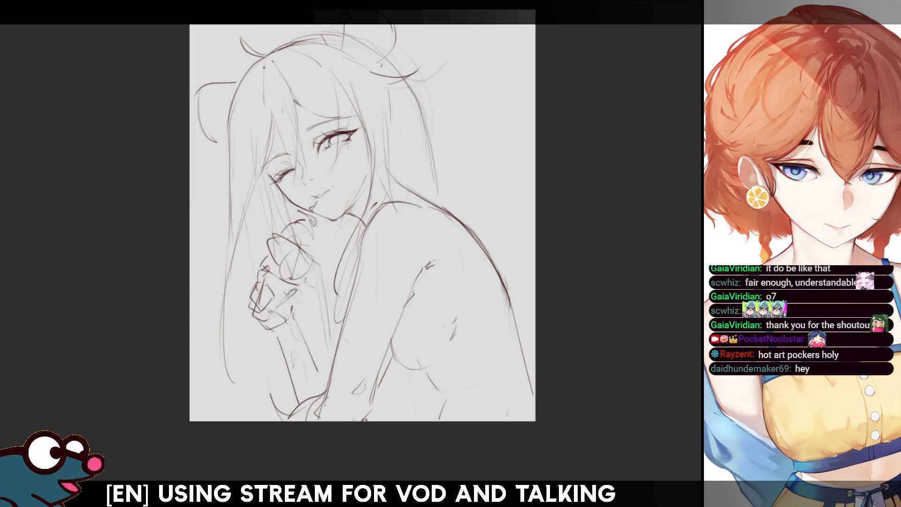
{"action": "scroll", "coordinate": [361, 225], "scroll_direction": "up", "scroll_amount": 1}
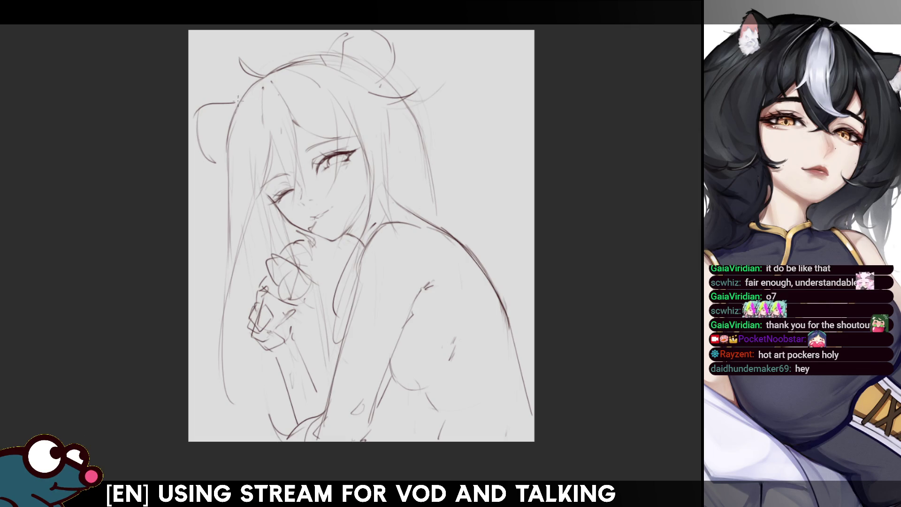
{"action": "left_click_drag", "start_coordinate": [266, 79], "coordinate": [293, 67]}
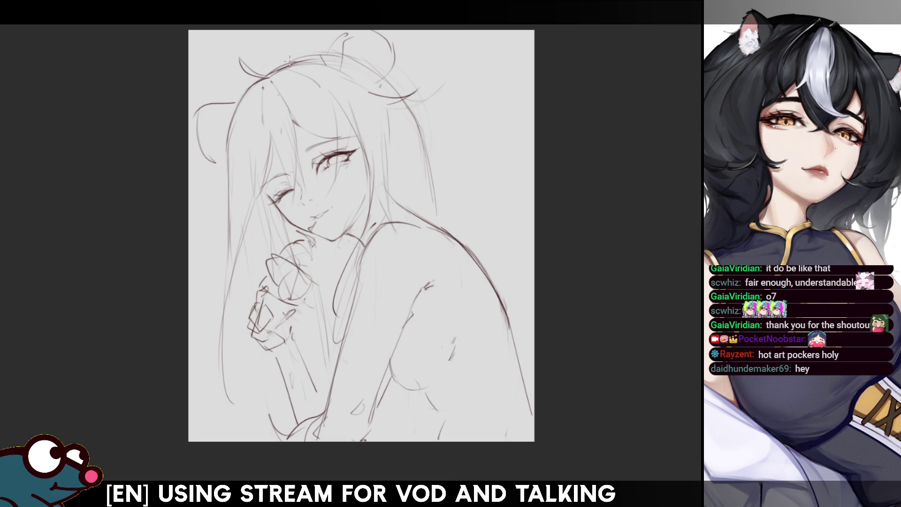
{"action": "key", "text": "h"}
{"action": "key", "text": "h"}
{"action": "key", "text": "h"}
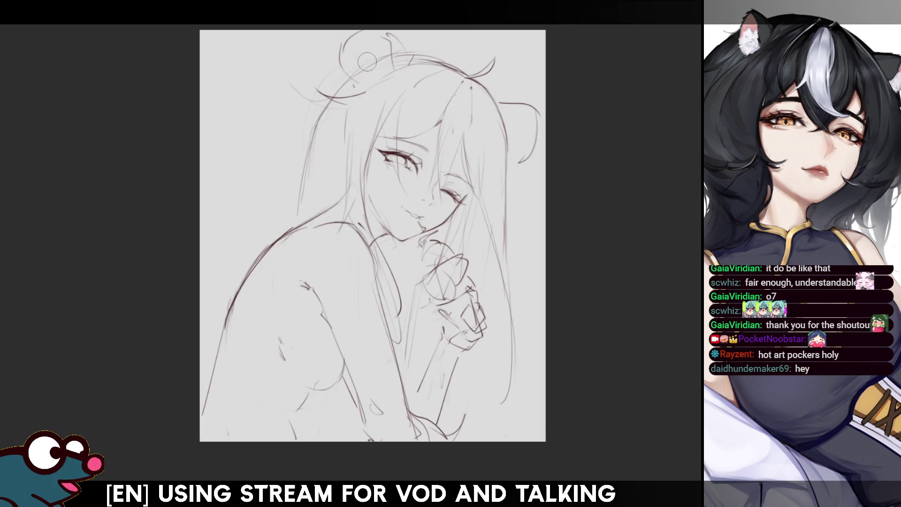
{"action": "key", "text": "h"}
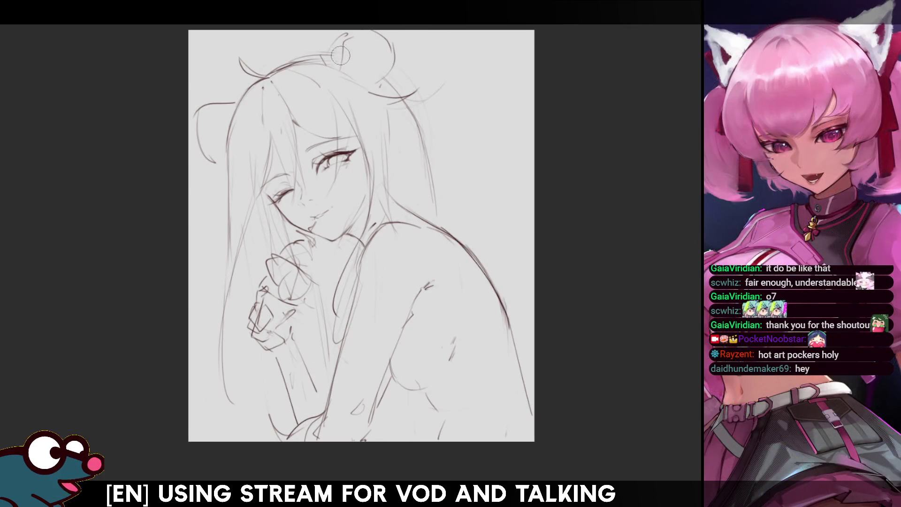
{"action": "key", "text": "h"}
{"action": "key", "text": "h"}
{"action": "key", "text": "h"}
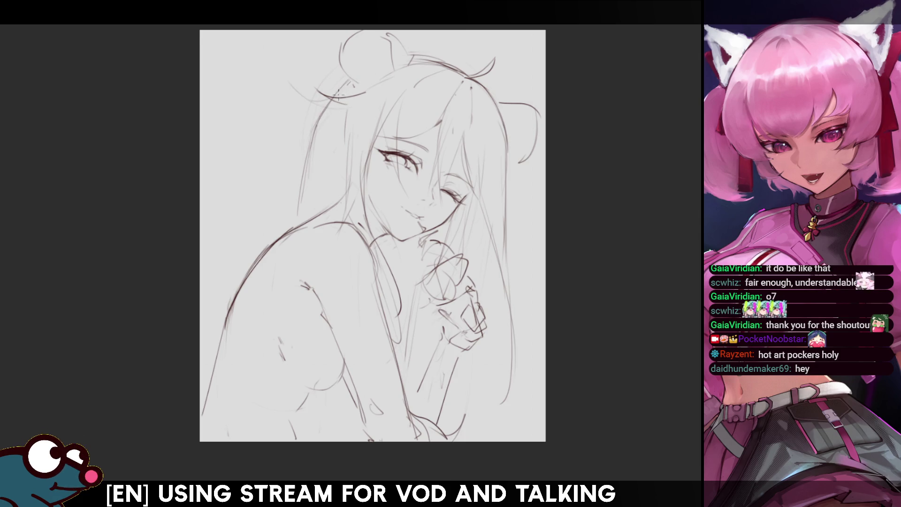
{"action": "left_click_drag", "start_coordinate": [337, 94], "coordinate": [310, 164]}
{"action": "left_click_drag", "start_coordinate": [337, 129], "coordinate": [307, 214]}
{"action": "key", "text": "ctrl+z"}
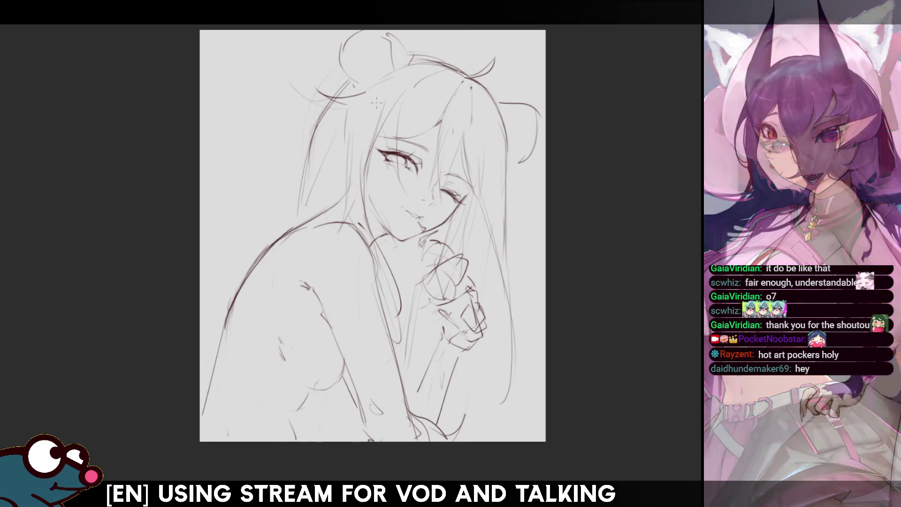
{"action": "key", "text": "h"}
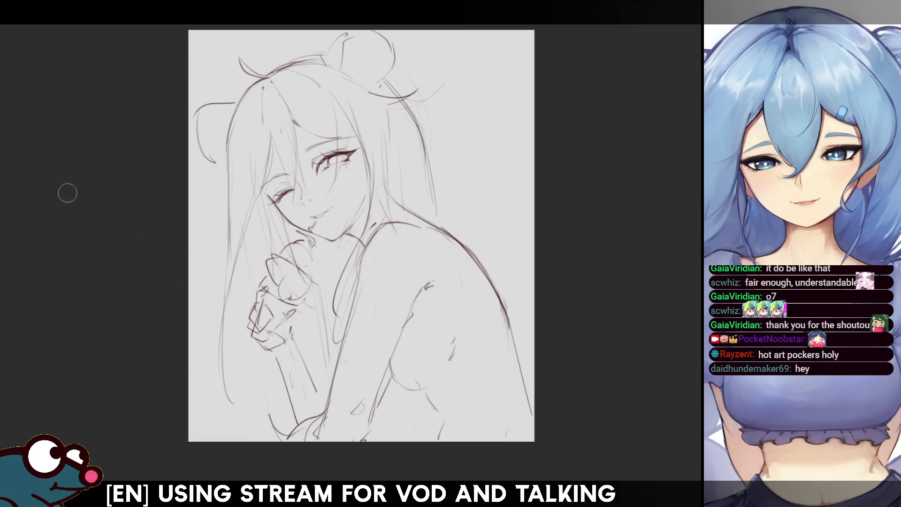
{"action": "key", "text": "h"}
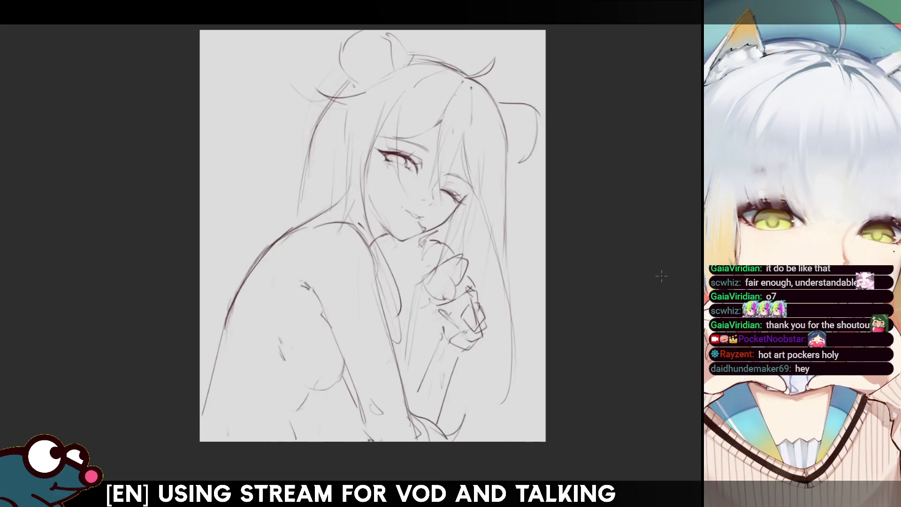
- Erase the dark shoulder and arm line and redraw it
{"action": "mouse_move", "coordinate": [241, 291]}
{"action": "left_mouse_down"}
{"action": "mouse_move", "coordinate": [225, 319]}
{"action": "mouse_move", "coordinate": [293, 223]}
{"action": "mouse_move", "coordinate": [221, 327]}
{"action": "mouse_move", "coordinate": [291, 232]}
{"action": "left_mouse_up"}
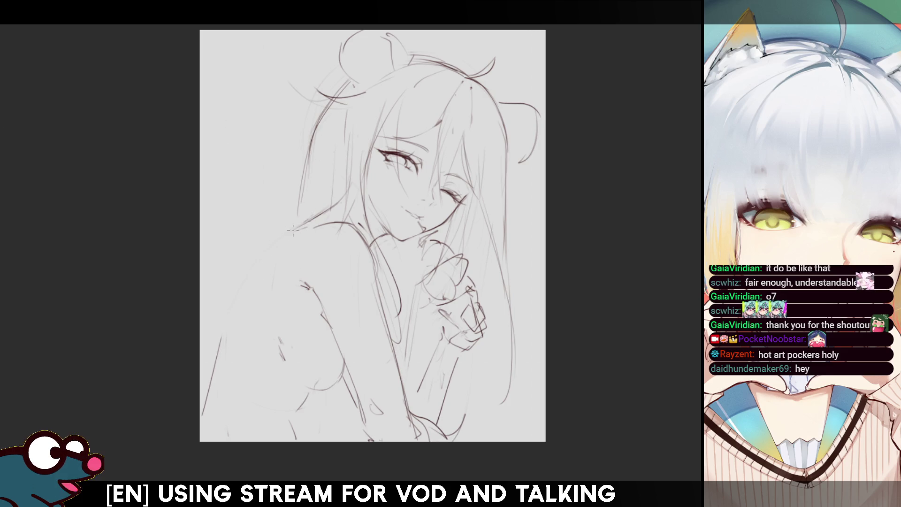
{"action": "left_click_drag", "start_coordinate": [313, 217], "coordinate": [225, 316]}
{"action": "key", "text": "m"}
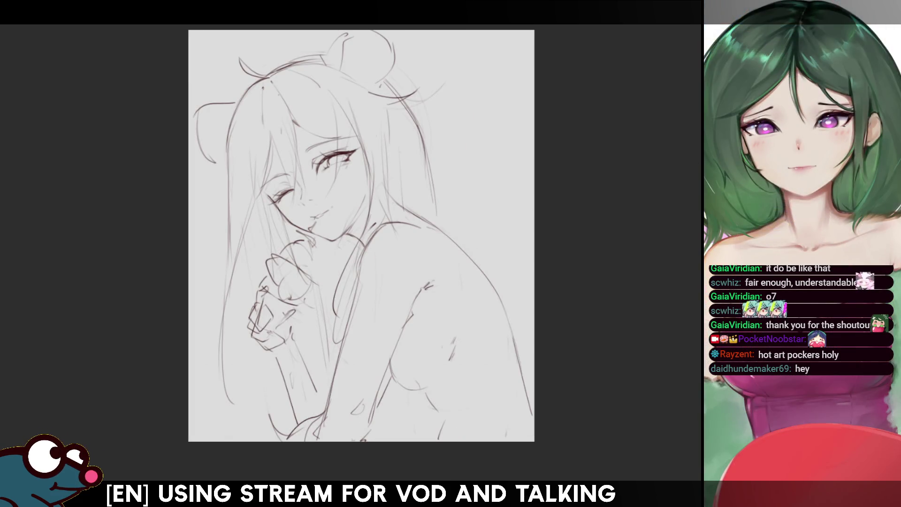
{"action": "scroll", "coordinate": [361, 225], "scroll_direction": "down", "scroll_amount": 2}
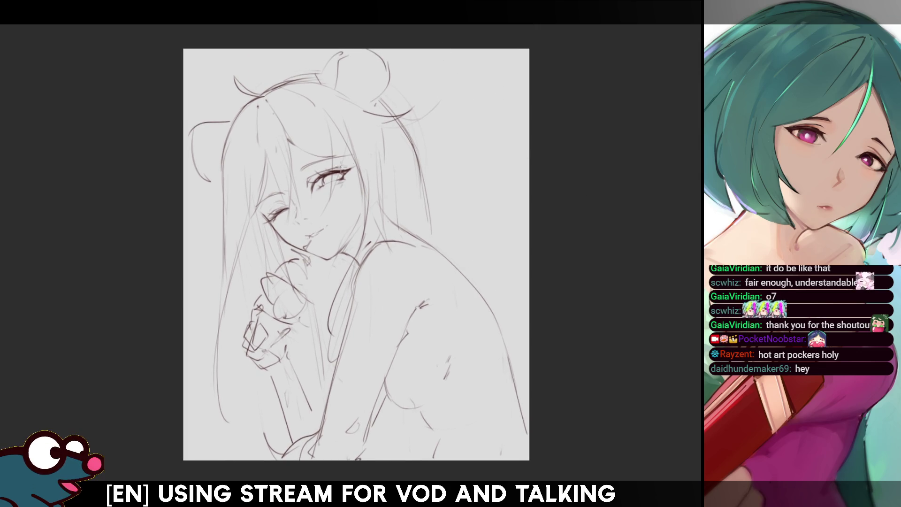
- Switch to a round brush, fine-tune its size, and mirror-check the face
{"action": "key", "text": "e"}
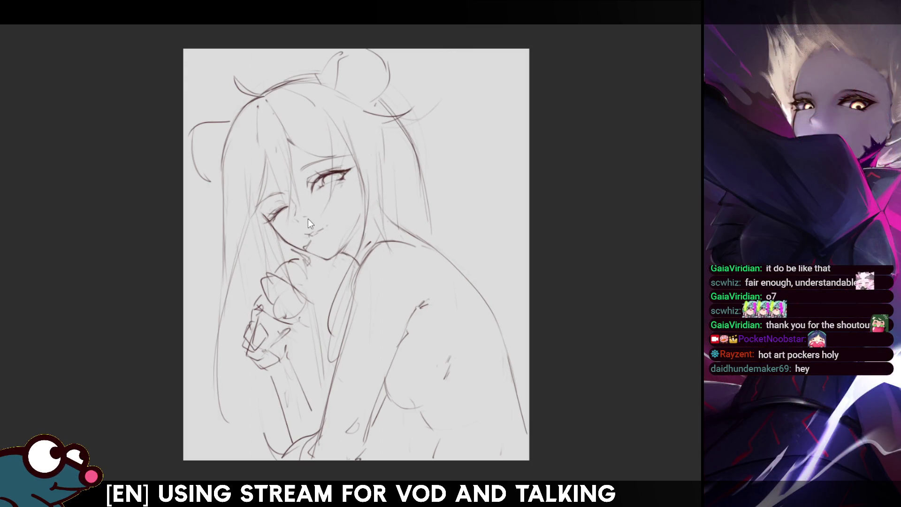
{"action": "key", "text": "m"}
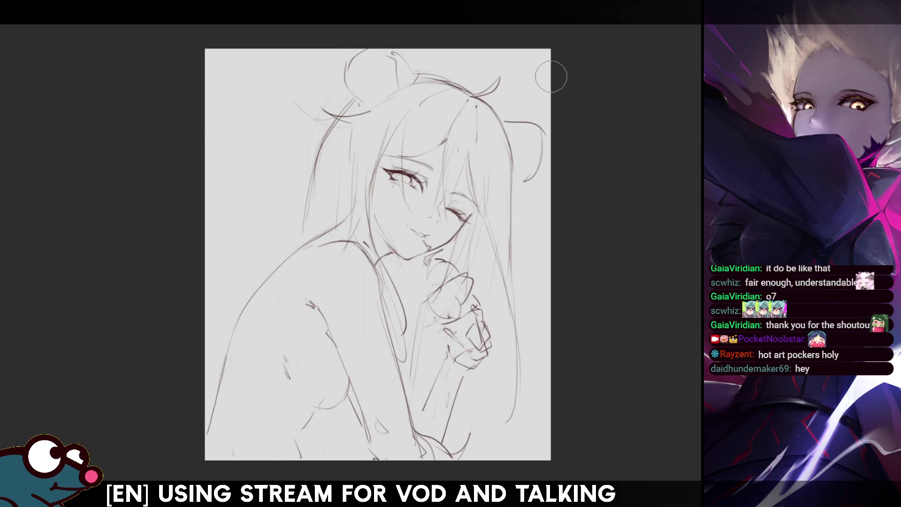
{"action": "key", "text": "m"}
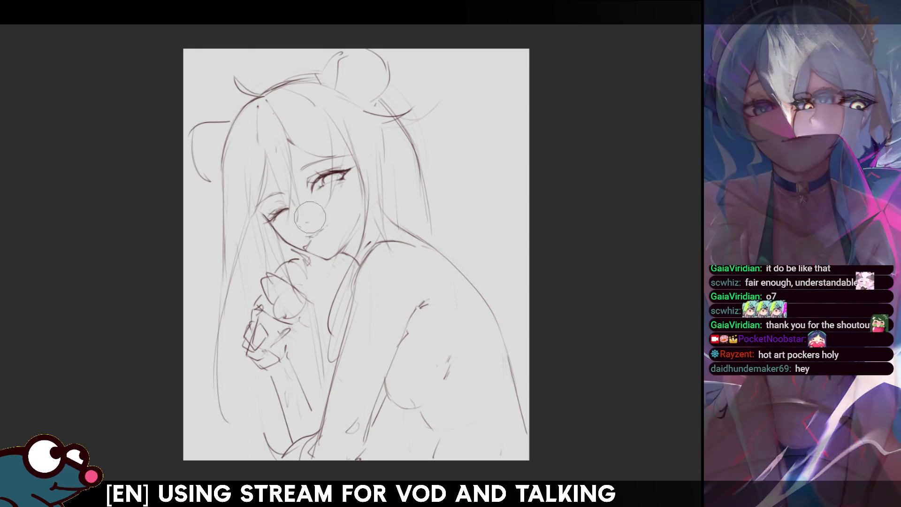
{"action": "key", "text": "m"}
{"action": "key", "text": "m"}
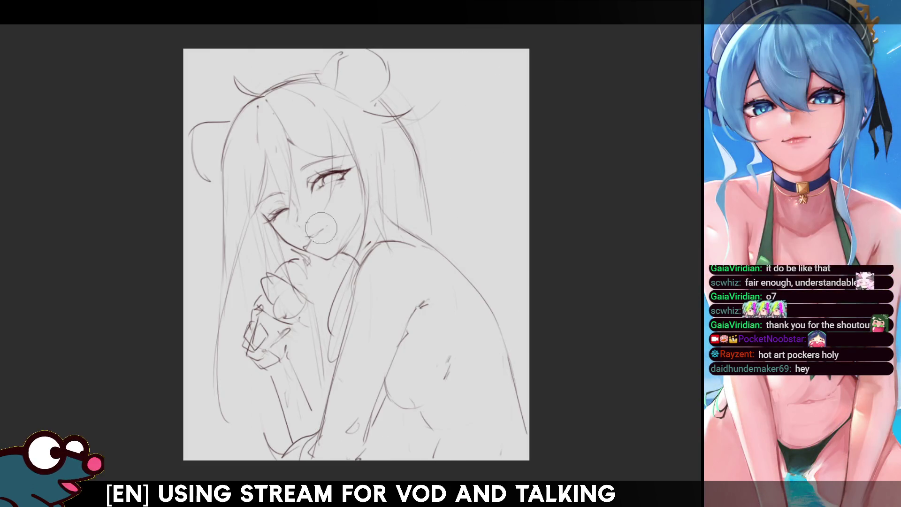
{"action": "key", "text": "bracketright"}
{"action": "key", "text": "bracketright"}
{"action": "key", "text": "bracketright"}
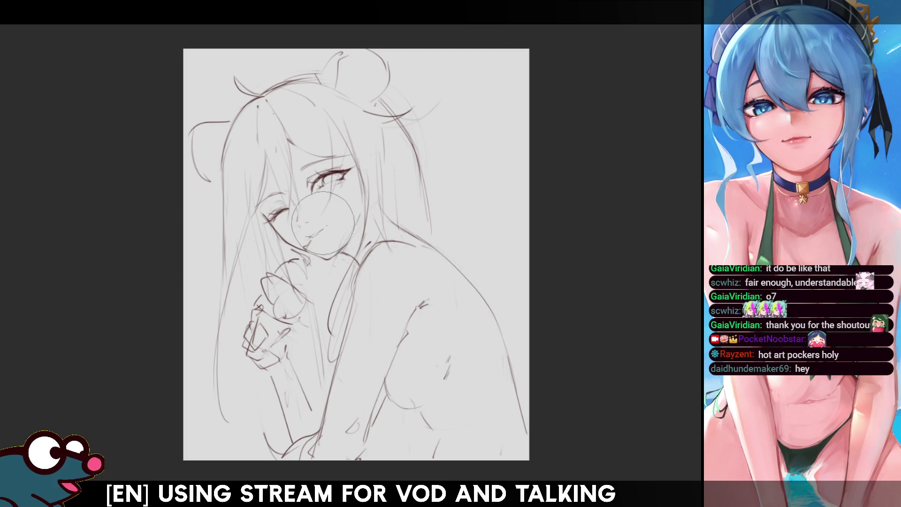
{"action": "key", "text": "bracketleft"}
{"action": "key", "text": "bracketleft"}
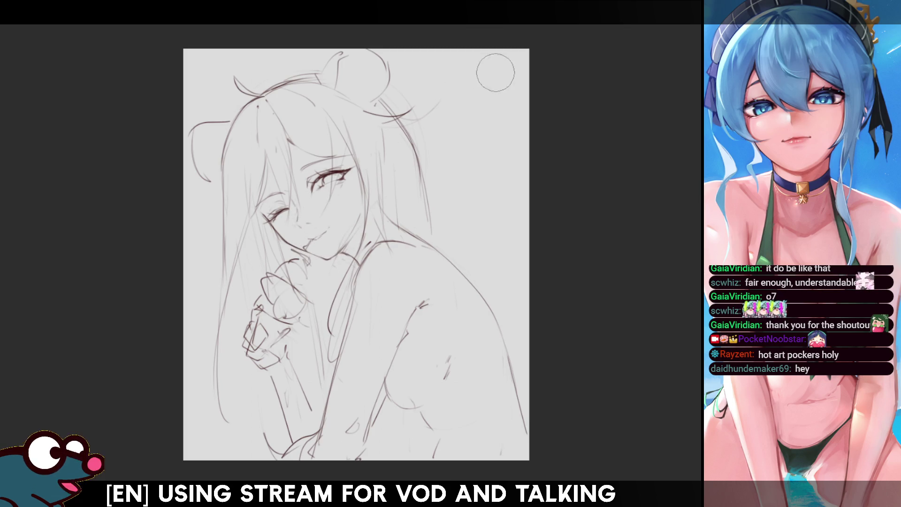
{"action": "key", "text": "m"}
{"action": "key", "text": "m"}
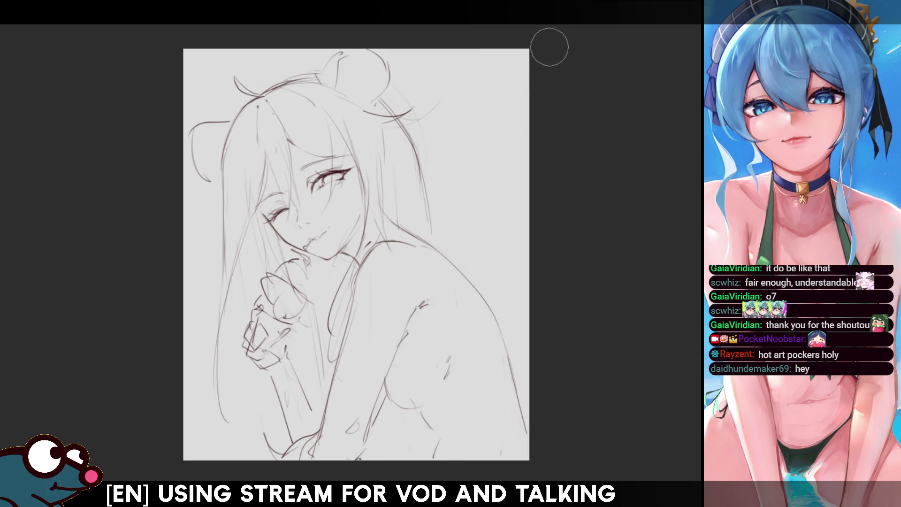
{"action": "key", "text": "m"}
{"action": "key", "text": "m"}
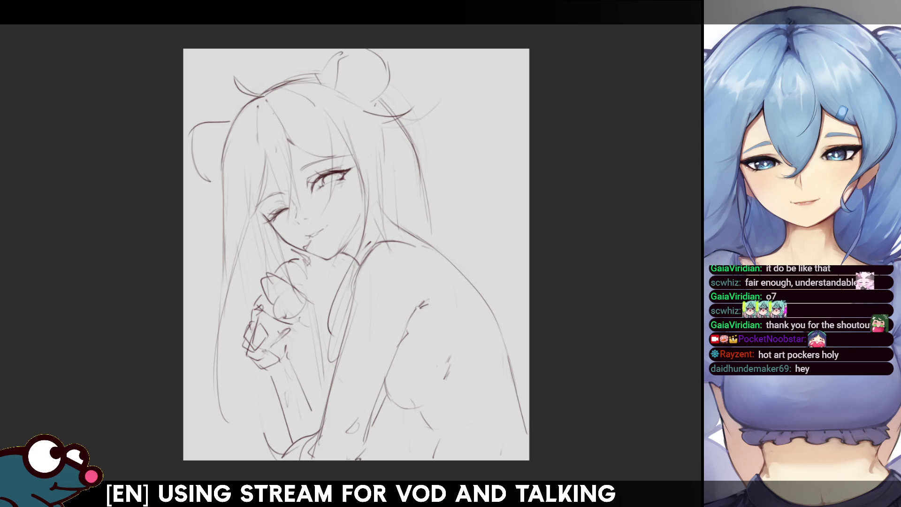
{"action": "scroll", "coordinate": [354, 241], "scroll_direction": "down", "scroll_amount": 1}
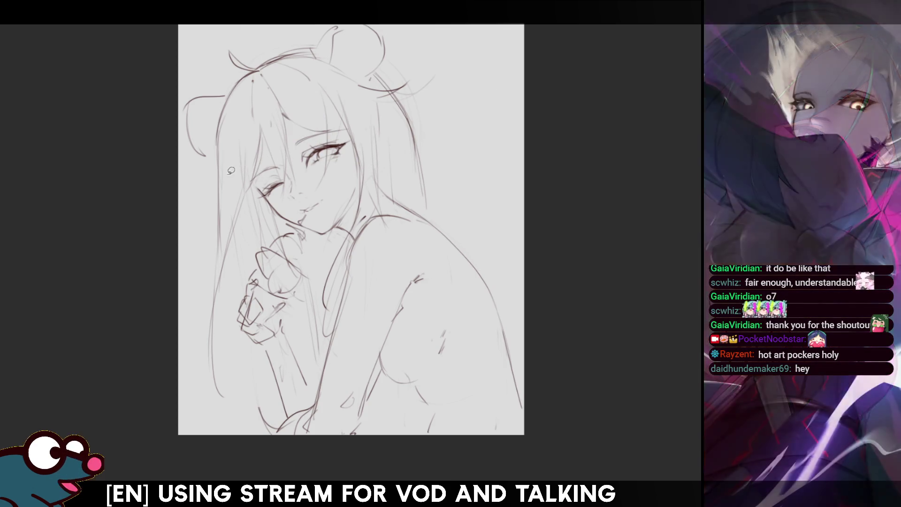
- Lasso-fill the left bear ear and the upper hair with lavender
{"action": "mouse_move", "coordinate": [219, 183]}
{"action": "left_mouse_down"}
{"action": "mouse_move", "coordinate": [218, 128]}
{"action": "mouse_move", "coordinate": [261, 64]}
{"action": "mouse_move", "coordinate": [328, 89]}
{"action": "mouse_move", "coordinate": [305, 235]}
{"action": "left_mouse_up"}
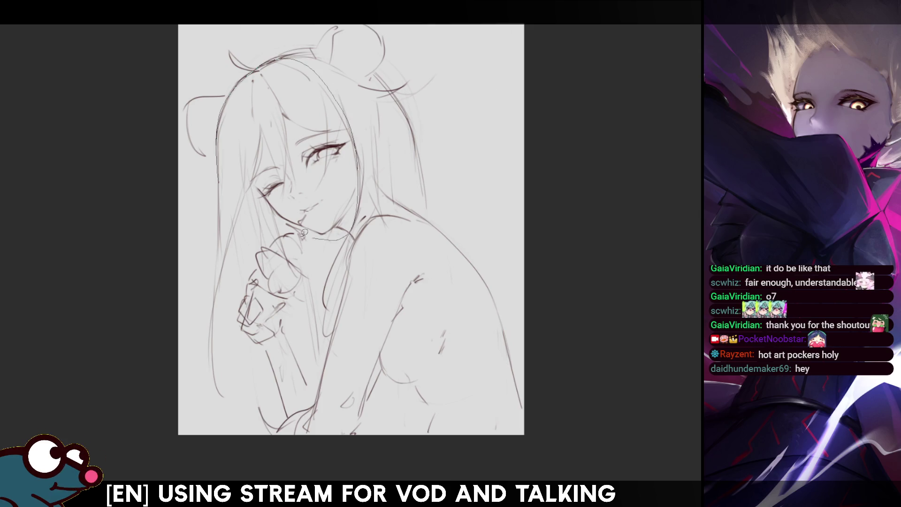
{"action": "mouse_move", "coordinate": [224, 167]}
{"action": "left_mouse_down"}
{"action": "mouse_move", "coordinate": [212, 322]}
{"action": "mouse_move", "coordinate": [221, 405]}
{"action": "mouse_move", "coordinate": [280, 437]}
{"action": "mouse_move", "coordinate": [433, 462]}
{"action": "mouse_move", "coordinate": [492, 463]}
{"action": "mouse_move", "coordinate": [531, 436]}
{"action": "mouse_move", "coordinate": [506, 331]}
{"action": "mouse_move", "coordinate": [483, 272]}
{"action": "mouse_move", "coordinate": [406, 193]}
{"action": "mouse_move", "coordinate": [392, 66]}
{"action": "left_mouse_up"}
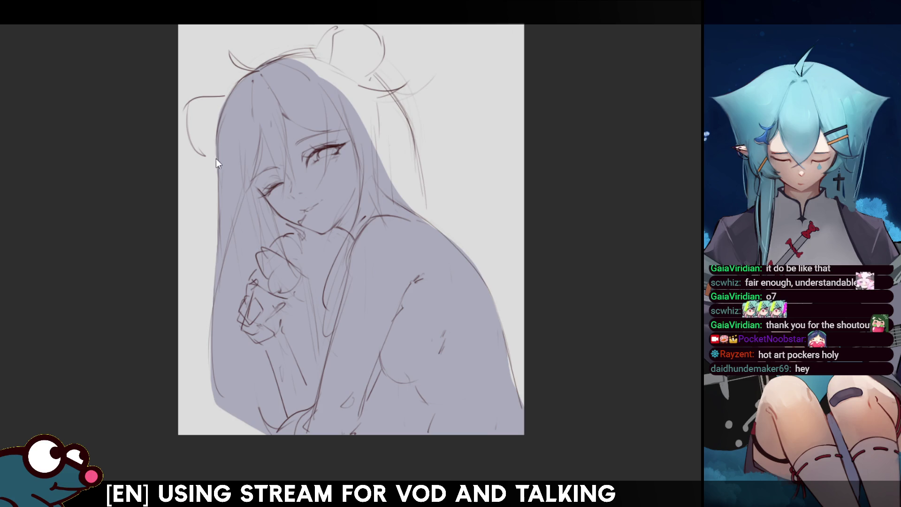
{"action": "mouse_move", "coordinate": [213, 152]}
{"action": "left_mouse_down"}
{"action": "mouse_move", "coordinate": [193, 140]}
{"action": "mouse_move", "coordinate": [187, 109]}
{"action": "mouse_move", "coordinate": [194, 94]}
{"action": "mouse_move", "coordinate": [215, 95]}
{"action": "left_mouse_up"}
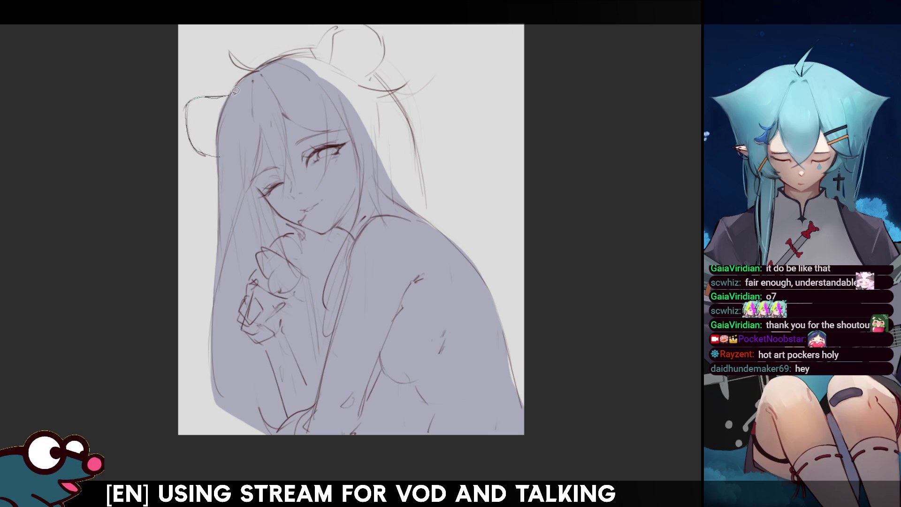
{"action": "left_click", "coordinate": [252, 99]}
{"action": "left_click", "coordinate": [232, 95]}
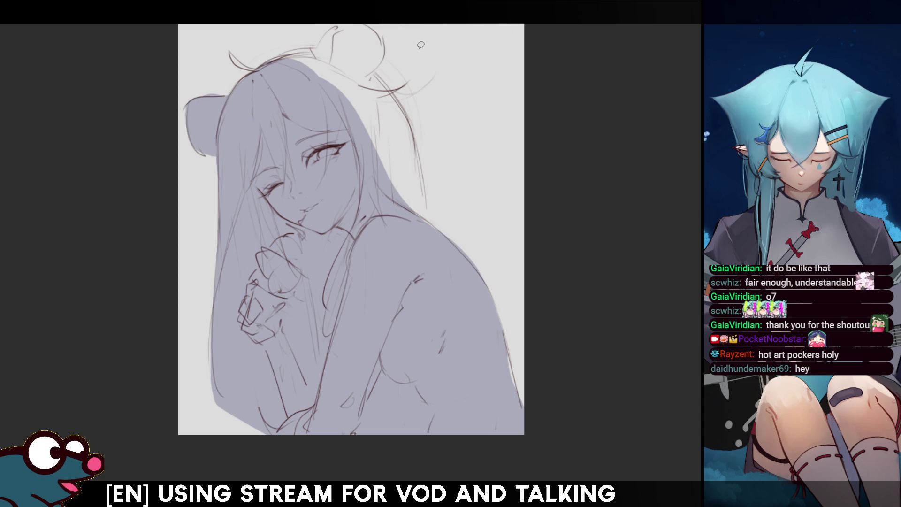
{"action": "key", "text": "minus"}
{"action": "key", "text": "minus"}
{"action": "key", "text": "minus"}
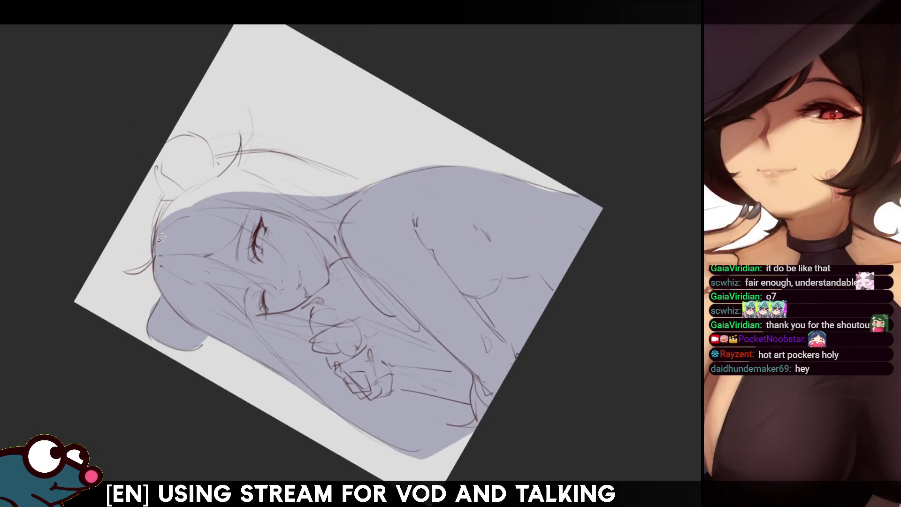
{"action": "mouse_move", "coordinate": [156, 242]}
{"action": "left_mouse_down"}
{"action": "mouse_move", "coordinate": [220, 165]}
{"action": "mouse_move", "coordinate": [272, 233]}
{"action": "left_mouse_up"}
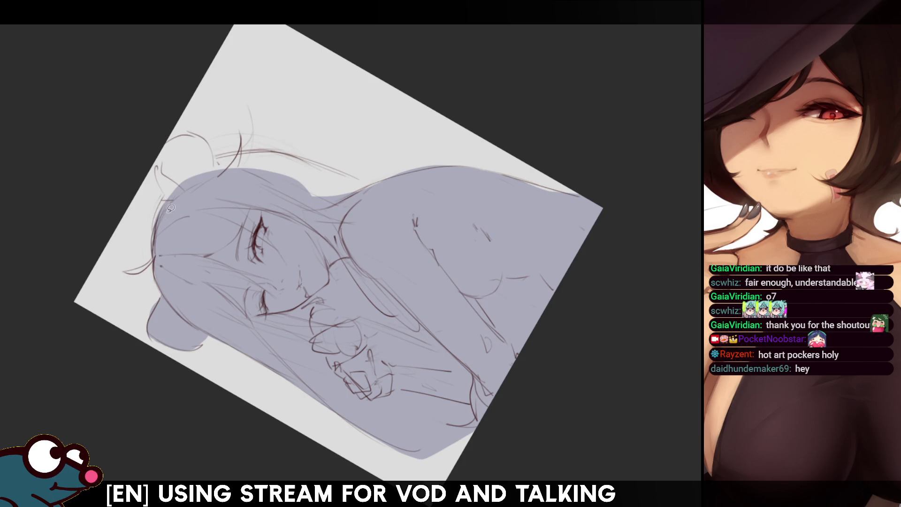
{"action": "mouse_move", "coordinate": [157, 252]}
{"action": "left_mouse_down"}
{"action": "mouse_move", "coordinate": [159, 166]}
{"action": "mouse_move", "coordinate": [184, 130]}
{"action": "mouse_move", "coordinate": [219, 174]}
{"action": "left_mouse_up"}
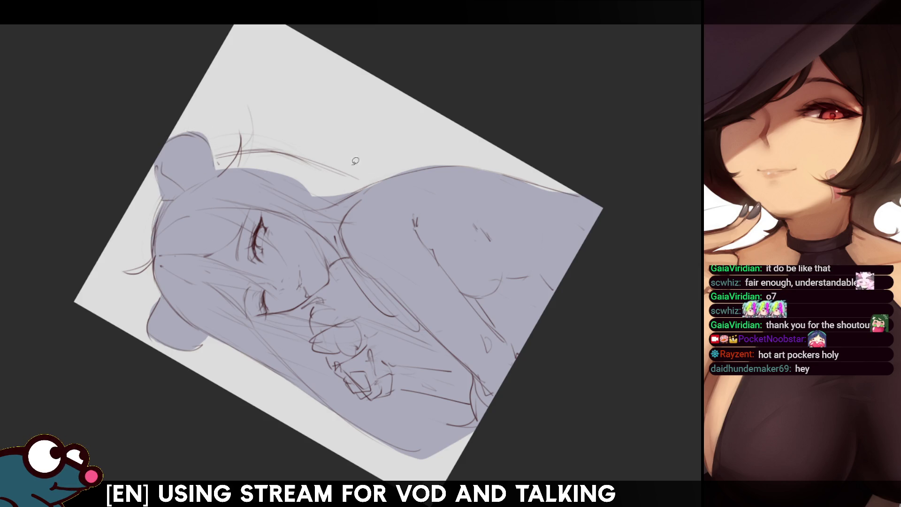
{"action": "key", "text": "h"}
{"action": "key", "text": "ctrl+0"}
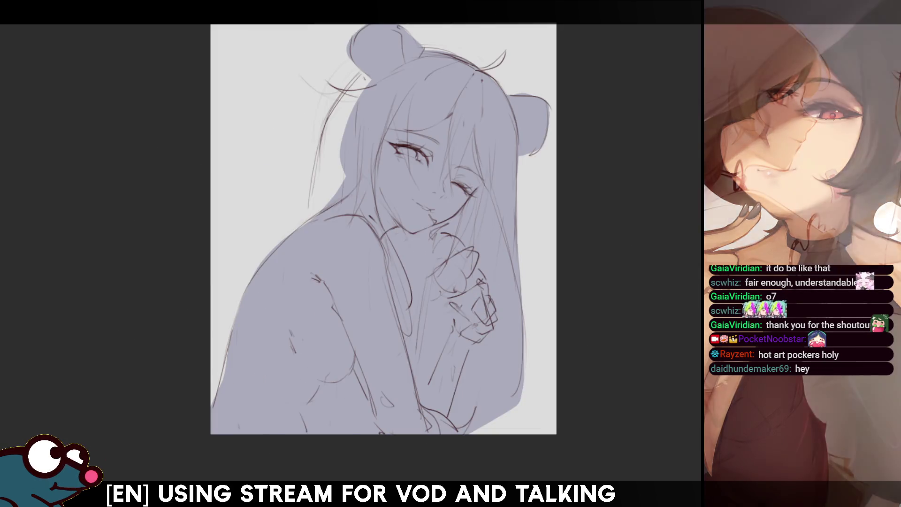
- Extend the lavender fill down the long hair strand and bottom-left of the figure
{"action": "mouse_move", "coordinate": [364, 64]}
{"action": "left_mouse_down"}
{"action": "mouse_move", "coordinate": [403, 94]}
{"action": "mouse_move", "coordinate": [415, 120]}
{"action": "mouse_move", "coordinate": [434, 225]}
{"action": "mouse_move", "coordinate": [425, 260]}
{"action": "left_mouse_up"}
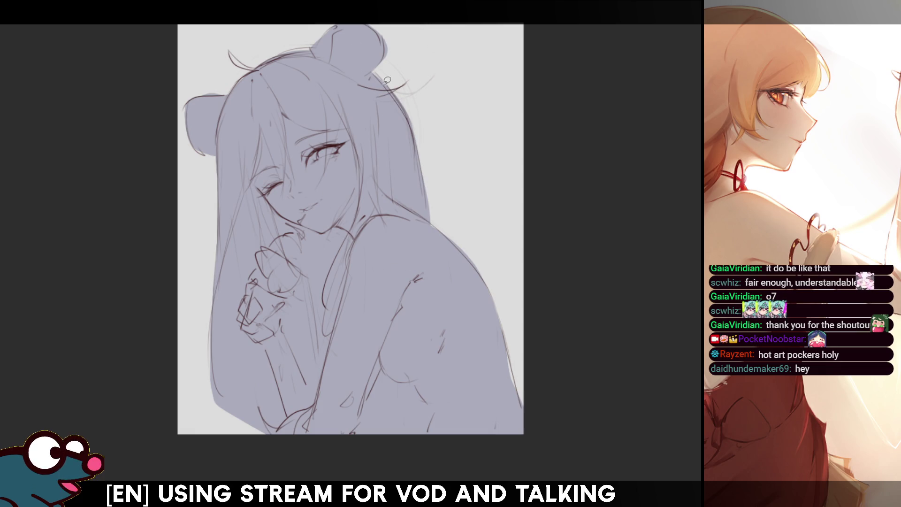
{"action": "mouse_move", "coordinate": [381, 90]}
{"action": "left_mouse_down"}
{"action": "mouse_move", "coordinate": [407, 80]}
{"action": "mouse_move", "coordinate": [388, 99]}
{"action": "left_mouse_up"}
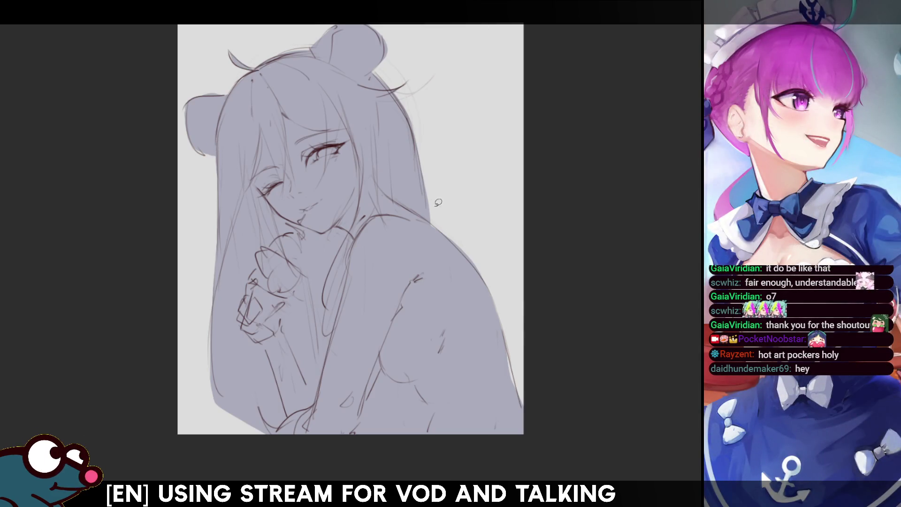
{"action": "mouse_move", "coordinate": [500, 324]}
{"action": "left_mouse_down"}
{"action": "mouse_move", "coordinate": [524, 424]}
{"action": "mouse_move", "coordinate": [502, 326]}
{"action": "mouse_move", "coordinate": [524, 414]}
{"action": "mouse_move", "coordinate": [510, 329]}
{"action": "mouse_move", "coordinate": [522, 374]}
{"action": "mouse_move", "coordinate": [505, 328]}
{"action": "left_mouse_up"}
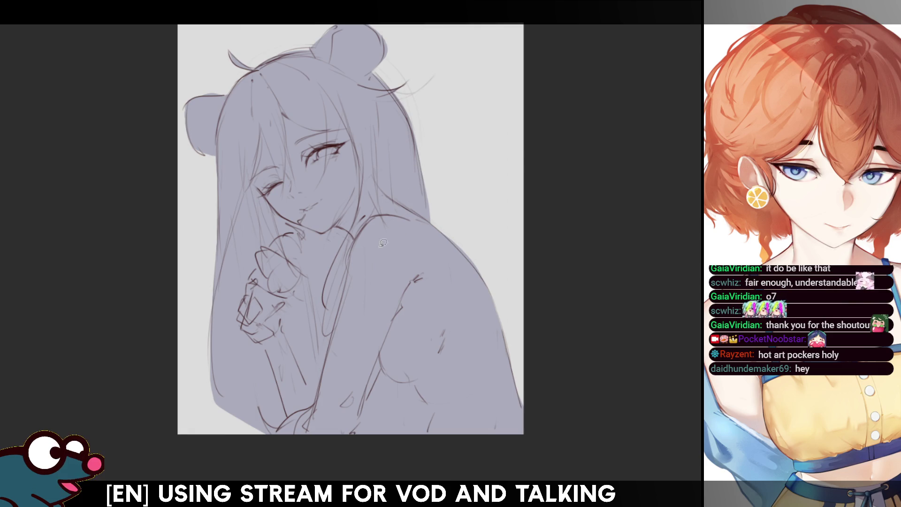
{"action": "left_click_drag", "start_coordinate": [222, 352], "coordinate": [263, 464]}
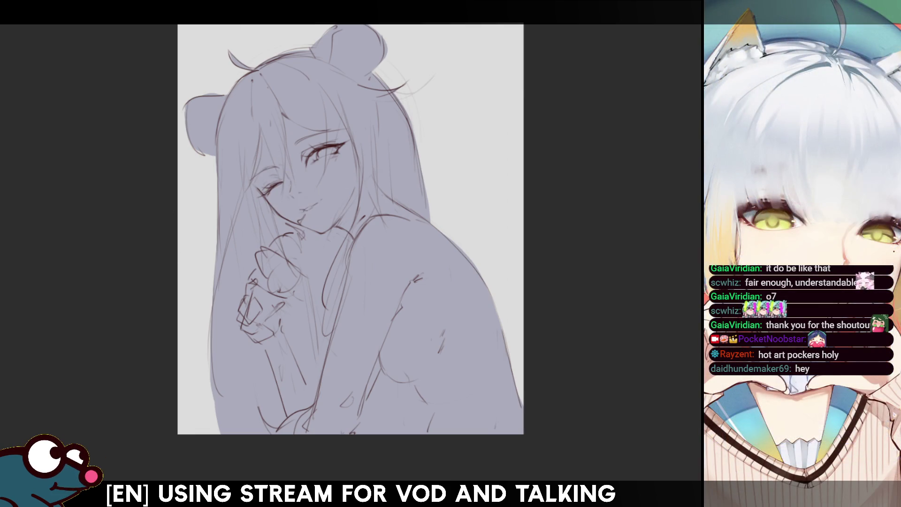
{"action": "mouse_move", "coordinate": [243, 168]}
{"action": "left_mouse_down"}
{"action": "mouse_move", "coordinate": [268, 209]}
{"action": "mouse_move", "coordinate": [307, 225]}
{"action": "mouse_move", "coordinate": [337, 226]}
{"action": "mouse_move", "coordinate": [362, 181]}
{"action": "mouse_move", "coordinate": [328, 92]}
{"action": "mouse_move", "coordinate": [244, 160]}
{"action": "left_mouse_up"}
- Fill the face, neck, shoulder and back with pale skin colour
{"action": "mouse_move", "coordinate": [330, 225]}
{"action": "left_mouse_down"}
{"action": "mouse_move", "coordinate": [355, 242]}
{"action": "mouse_move", "coordinate": [401, 207]}
{"action": "mouse_move", "coordinate": [359, 174]}
{"action": "left_mouse_up"}
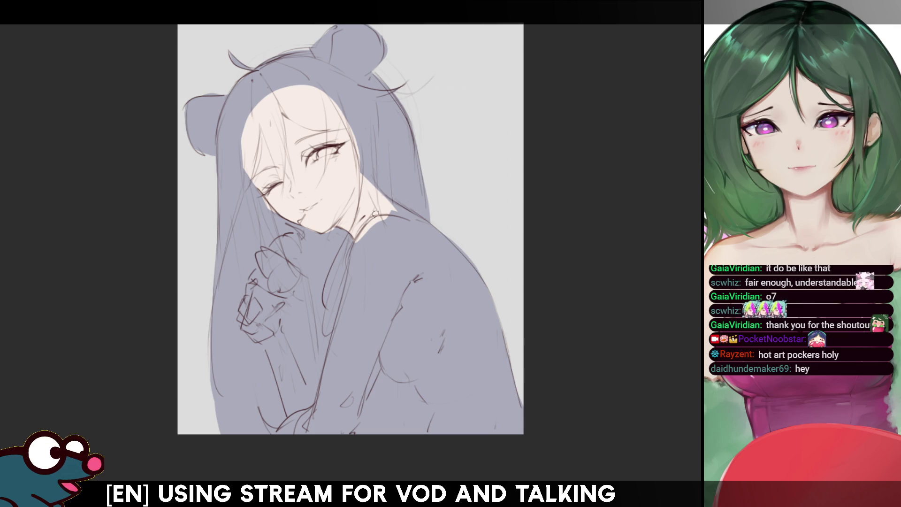
{"action": "mouse_move", "coordinate": [364, 224]}
{"action": "left_mouse_down"}
{"action": "mouse_move", "coordinate": [321, 380]}
{"action": "mouse_move", "coordinate": [338, 430]}
{"action": "mouse_move", "coordinate": [379, 368]}
{"action": "mouse_move", "coordinate": [424, 220]}
{"action": "left_mouse_up"}
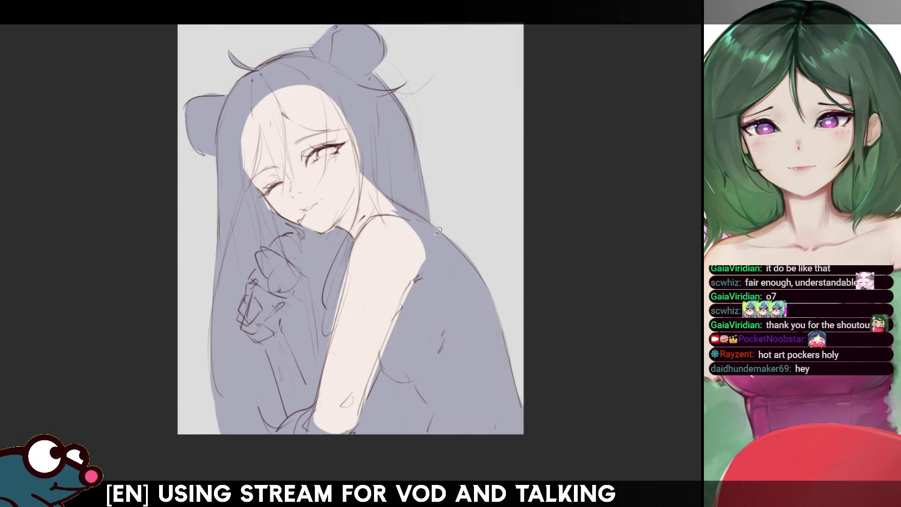
{"action": "key", "text": "h"}
{"action": "mouse_move", "coordinate": [313, 213]}
{"action": "left_mouse_down"}
{"action": "mouse_move", "coordinate": [275, 247]}
{"action": "mouse_move", "coordinate": [210, 393]}
{"action": "mouse_move", "coordinate": [283, 455]}
{"action": "mouse_move", "coordinate": [305, 437]}
{"action": "mouse_move", "coordinate": [320, 391]}
{"action": "mouse_move", "coordinate": [351, 374]}
{"action": "mouse_move", "coordinate": [356, 277]}
{"action": "left_mouse_up"}
{"action": "key", "text": "h"}
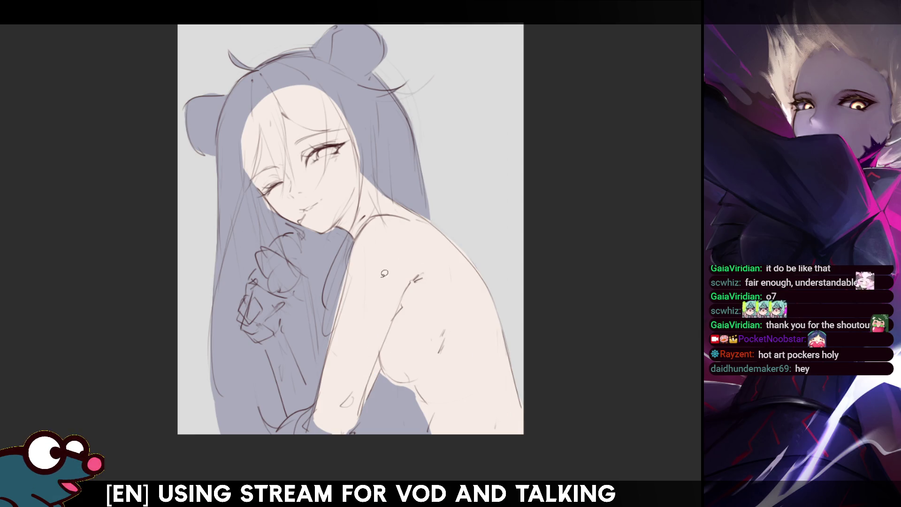
- Fill the forearm and fingers with pale skin colour
{"action": "mouse_move", "coordinate": [322, 403]}
{"action": "left_mouse_down"}
{"action": "mouse_move", "coordinate": [277, 432]}
{"action": "mouse_move", "coordinate": [362, 420]}
{"action": "left_mouse_up"}
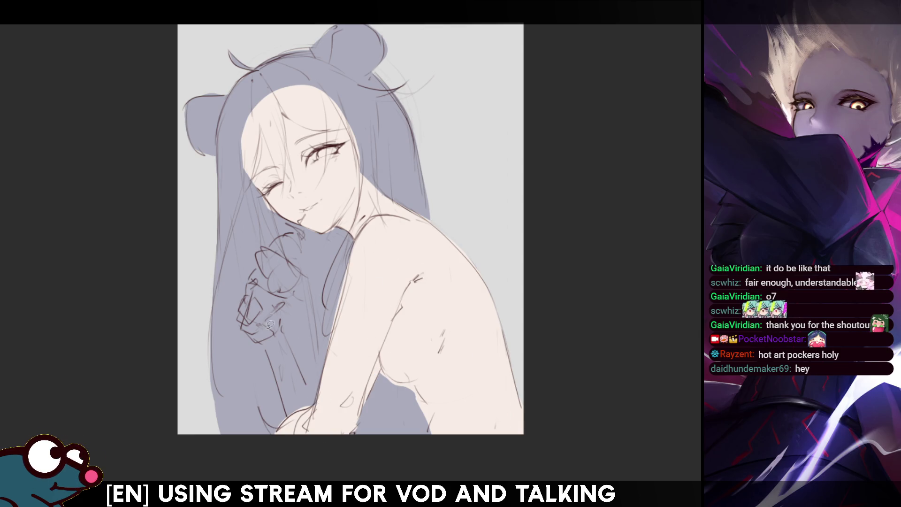
{"action": "mouse_move", "coordinate": [271, 345]}
{"action": "left_mouse_down"}
{"action": "mouse_move", "coordinate": [300, 430]}
{"action": "mouse_move", "coordinate": [320, 399]}
{"action": "mouse_move", "coordinate": [272, 321]}
{"action": "left_mouse_up"}
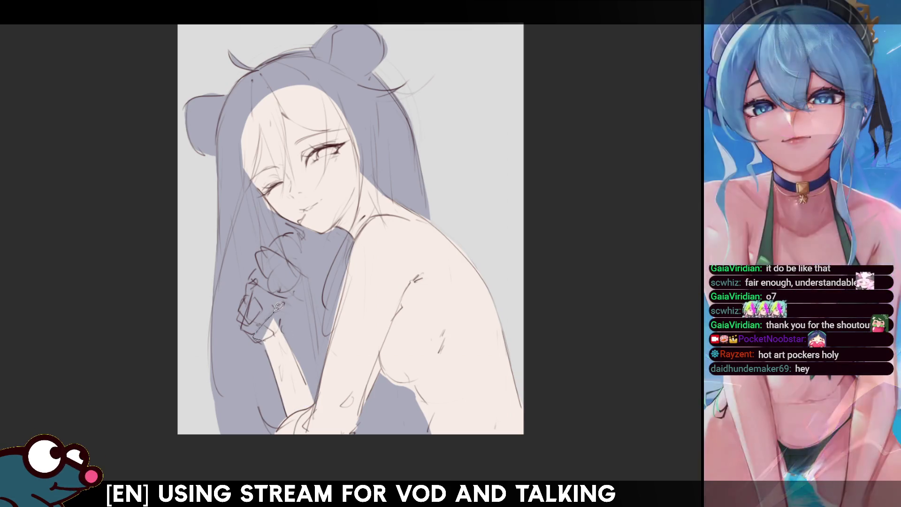
{"action": "mouse_move", "coordinate": [249, 316]}
{"action": "left_mouse_down"}
{"action": "mouse_move", "coordinate": [246, 325]}
{"action": "mouse_move", "coordinate": [264, 303]}
{"action": "mouse_move", "coordinate": [260, 277]}
{"action": "mouse_move", "coordinate": [244, 290]}
{"action": "mouse_move", "coordinate": [250, 295]}
{"action": "left_mouse_up"}
{"action": "key", "text": "h"}
{"action": "key", "text": "h"}
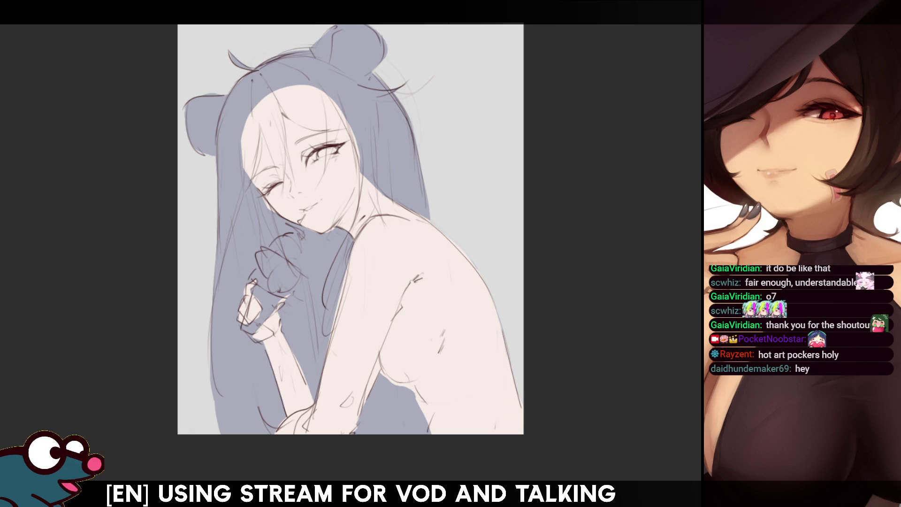
- Lasso-fill a hair strand across the face and the hair along its left side
{"action": "left_click_drag", "start_coordinate": [261, 118], "coordinate": [284, 202]}
{"action": "key", "text": "ctrl+z"}
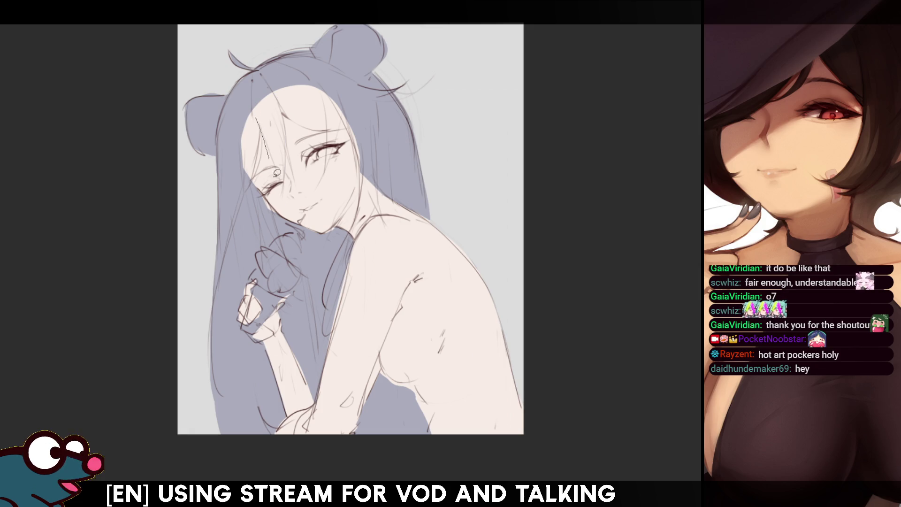
{"action": "left_click_drag", "start_coordinate": [252, 103], "coordinate": [283, 185]}
{"action": "key", "text": "ctrl+z"}
{"action": "mouse_move", "coordinate": [254, 104]}
{"action": "left_mouse_down"}
{"action": "mouse_move", "coordinate": [283, 185]}
{"action": "mouse_move", "coordinate": [275, 97]}
{"action": "mouse_move", "coordinate": [255, 75]}
{"action": "left_mouse_up"}
{"action": "mouse_move", "coordinate": [261, 113]}
{"action": "left_mouse_down"}
{"action": "mouse_move", "coordinate": [261, 164]}
{"action": "mouse_move", "coordinate": [228, 212]}
{"action": "mouse_move", "coordinate": [263, 90]}
{"action": "mouse_move", "coordinate": [223, 116]}
{"action": "mouse_move", "coordinate": [221, 213]}
{"action": "mouse_move", "coordinate": [261, 85]}
{"action": "mouse_move", "coordinate": [224, 182]}
{"action": "left_mouse_up"}
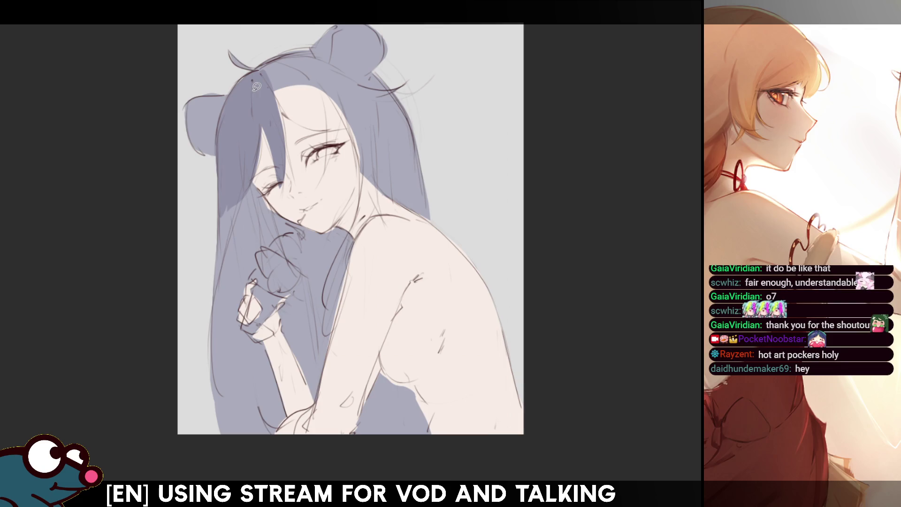
{"action": "mouse_move", "coordinate": [226, 170]}
{"action": "left_mouse_down"}
{"action": "mouse_move", "coordinate": [210, 355]}
{"action": "mouse_move", "coordinate": [234, 329]}
{"action": "mouse_move", "coordinate": [258, 258]}
{"action": "left_mouse_up"}
{"action": "mouse_move", "coordinate": [238, 180]}
{"action": "left_mouse_down"}
{"action": "mouse_move", "coordinate": [247, 258]}
{"action": "mouse_move", "coordinate": [276, 243]}
{"action": "mouse_move", "coordinate": [280, 212]}
{"action": "mouse_move", "coordinate": [221, 177]}
{"action": "left_mouse_up"}
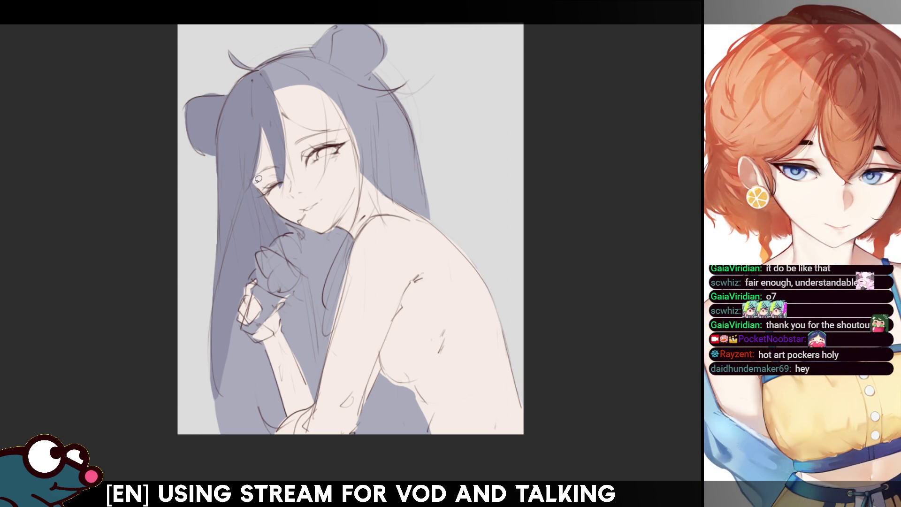
- Fill more strands and the gaps between them along the face in hair colour
{"action": "mouse_move", "coordinate": [263, 119]}
{"action": "left_mouse_down"}
{"action": "mouse_move", "coordinate": [278, 138]}
{"action": "mouse_move", "coordinate": [259, 75]}
{"action": "mouse_move", "coordinate": [277, 67]}
{"action": "mouse_move", "coordinate": [288, 155]}
{"action": "mouse_move", "coordinate": [278, 98]}
{"action": "left_mouse_up"}
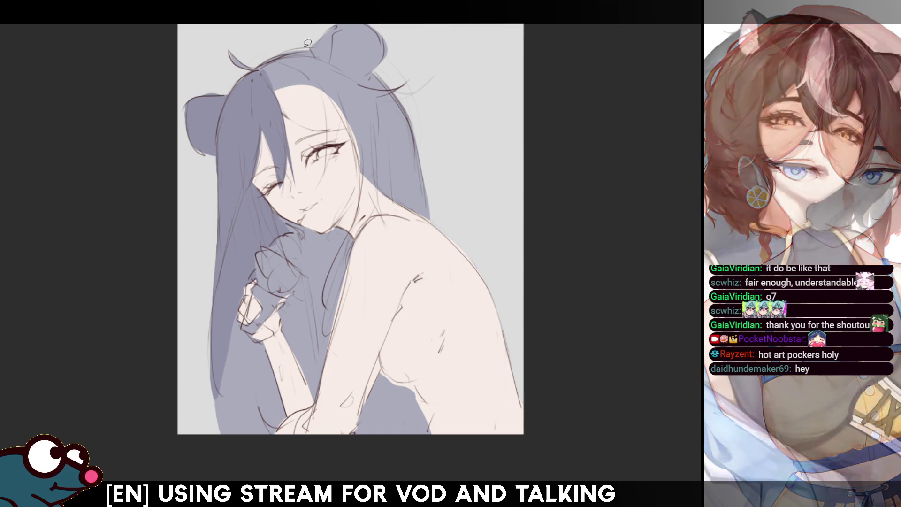
{"action": "key", "text": "h"}
{"action": "left_click_drag", "start_coordinate": [328, 286], "coordinate": [356, 150]}
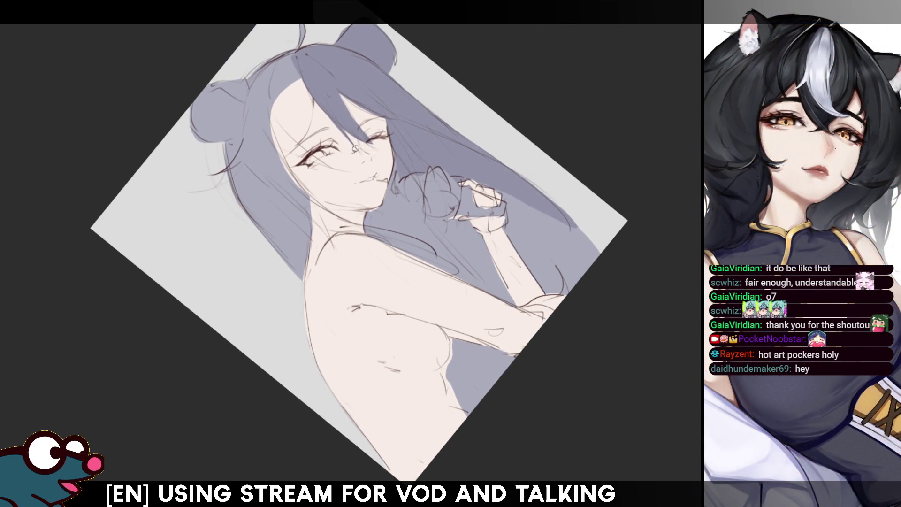
{"action": "mouse_move", "coordinate": [315, 83]}
{"action": "left_mouse_down"}
{"action": "mouse_move", "coordinate": [309, 129]}
{"action": "mouse_move", "coordinate": [282, 167]}
{"action": "mouse_move", "coordinate": [277, 70]}
{"action": "left_mouse_up"}
{"action": "mouse_move", "coordinate": [311, 90]}
{"action": "left_mouse_down"}
{"action": "mouse_move", "coordinate": [296, 47]}
{"action": "mouse_move", "coordinate": [286, 75]}
{"action": "left_mouse_up"}
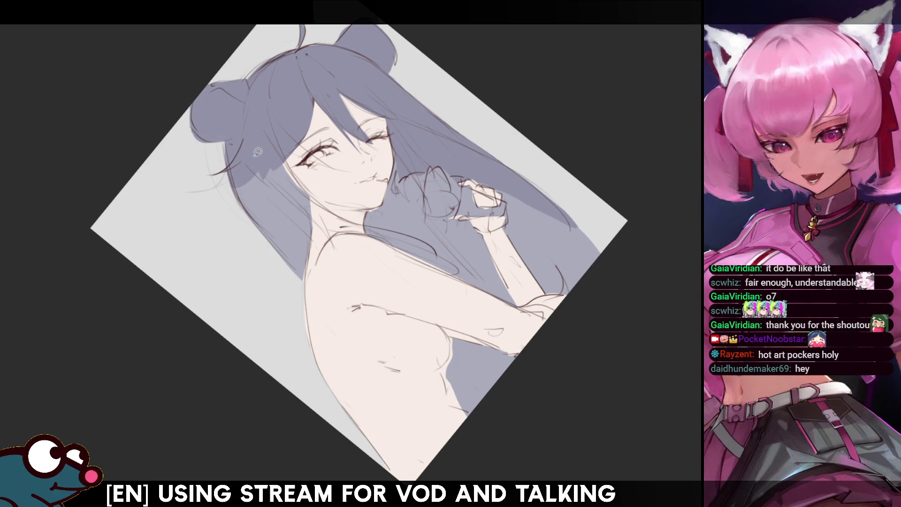
{"action": "mouse_move", "coordinate": [286, 156]}
{"action": "left_mouse_down"}
{"action": "mouse_move", "coordinate": [317, 210]}
{"action": "mouse_move", "coordinate": [311, 253]}
{"action": "mouse_move", "coordinate": [210, 127]}
{"action": "left_mouse_up"}
{"action": "key", "text": "h"}
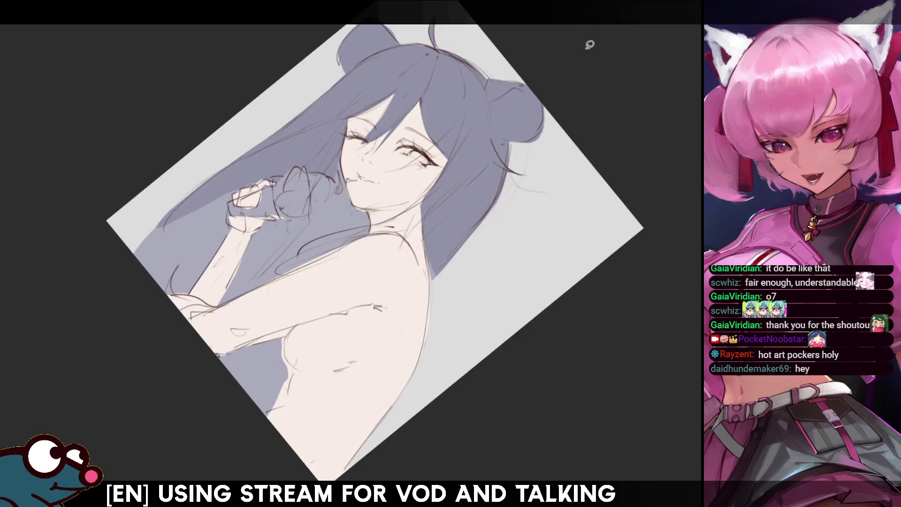
{"action": "key", "text": "Delete"}
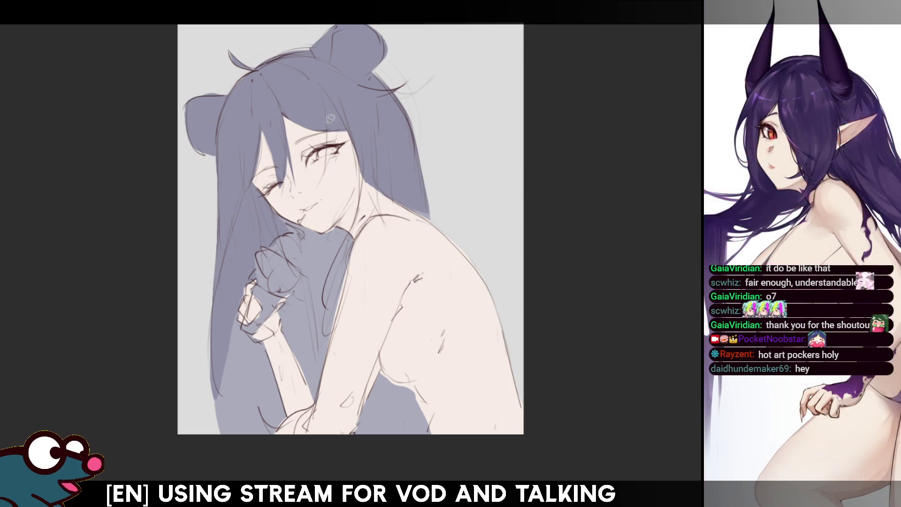
- Draw hair-strand lines beside the face and a shorter stroke beside the shoulder
{"action": "left_click_drag", "start_coordinate": [352, 141], "coordinate": [363, 223]}
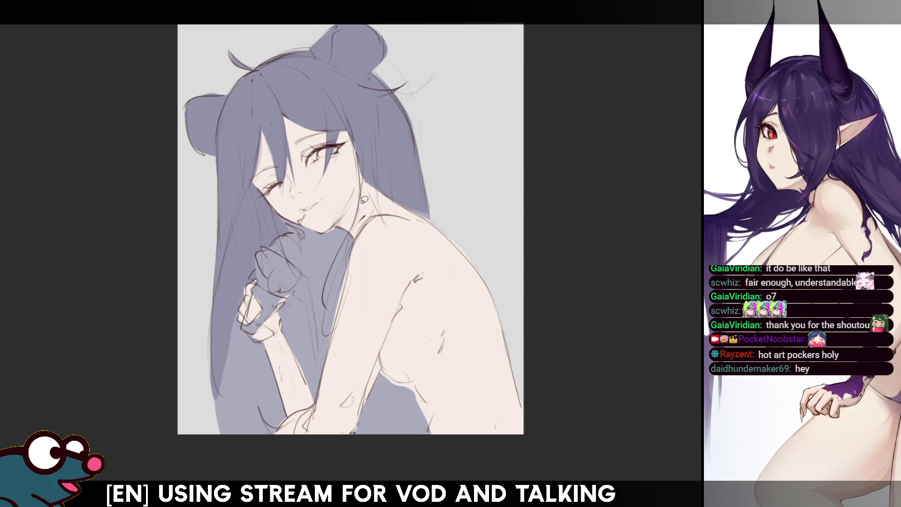
{"action": "left_click_drag", "start_coordinate": [361, 115], "coordinate": [364, 202]}
{"action": "left_click_drag", "start_coordinate": [362, 143], "coordinate": [359, 229]}
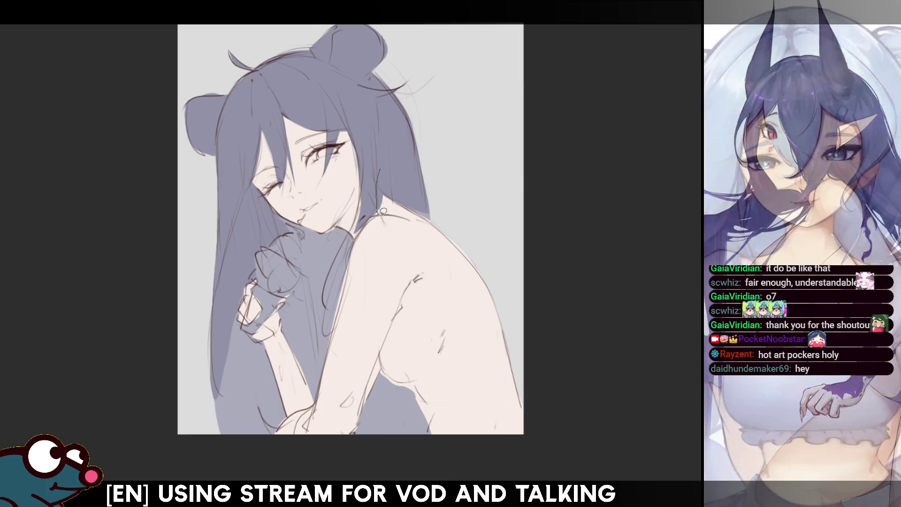
{"action": "left_click_drag", "start_coordinate": [365, 172], "coordinate": [328, 317]}
{"action": "key", "text": "ctrl+z"}
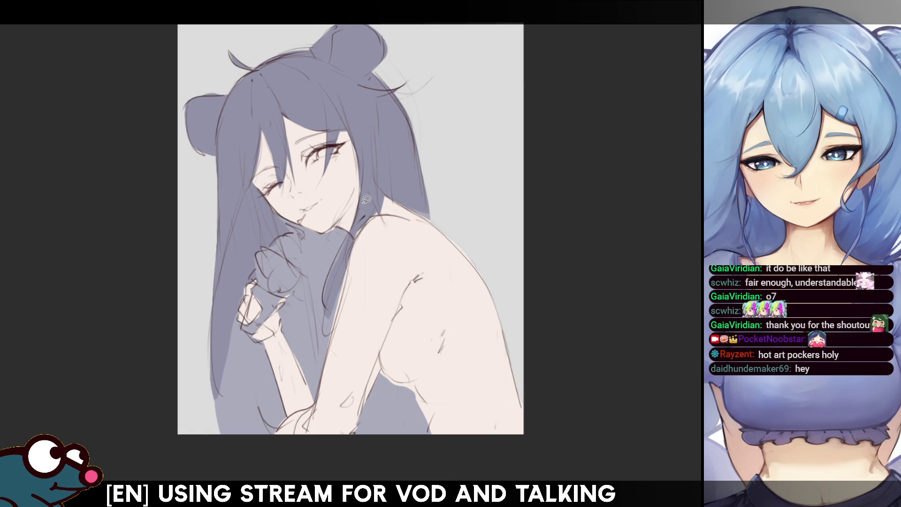
{"action": "mouse_move", "coordinate": [362, 210]}
{"action": "left_mouse_down"}
{"action": "mouse_move", "coordinate": [332, 266]}
{"action": "mouse_move", "coordinate": [348, 285]}
{"action": "left_mouse_up"}
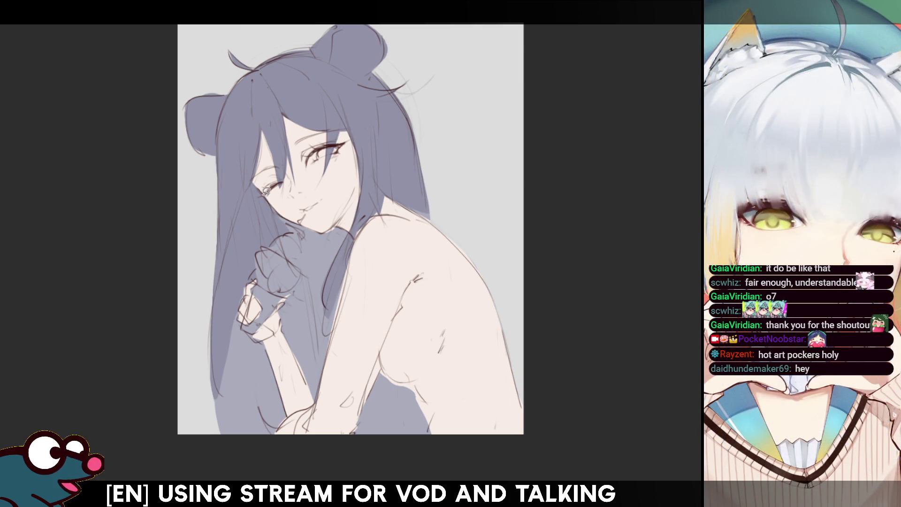
- Redraw the jaw line from eye to chin and outline the hand's left edge
{"action": "mouse_move", "coordinate": [266, 190]}
{"action": "left_mouse_down"}
{"action": "mouse_move", "coordinate": [286, 214]}
{"action": "mouse_move", "coordinate": [320, 228]}
{"action": "left_mouse_up"}
{"action": "key", "text": "ctrl+z"}
{"action": "mouse_move", "coordinate": [271, 202]}
{"action": "left_mouse_down"}
{"action": "mouse_move", "coordinate": [324, 228]}
{"action": "mouse_move", "coordinate": [297, 327]}
{"action": "mouse_move", "coordinate": [292, 293]}
{"action": "mouse_move", "coordinate": [271, 288]}
{"action": "left_mouse_up"}
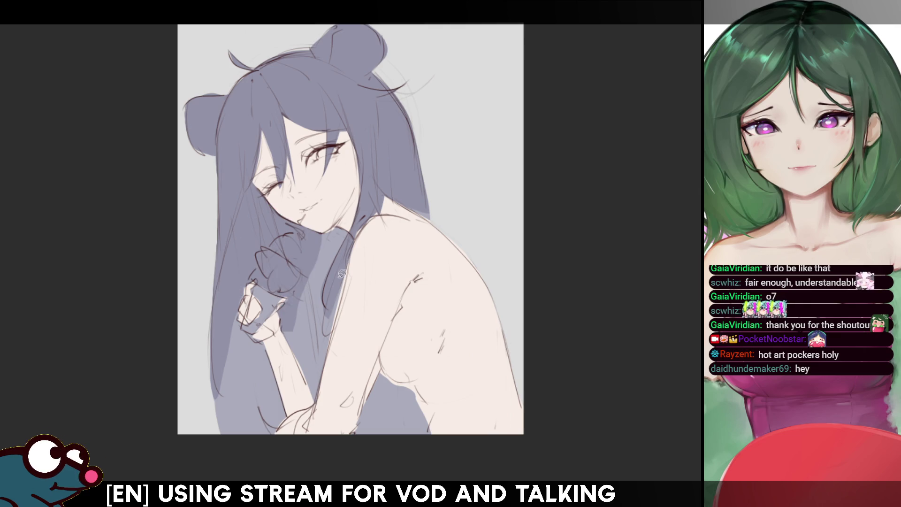
{"action": "mouse_move", "coordinate": [339, 223]}
{"action": "left_mouse_down"}
{"action": "mouse_move", "coordinate": [295, 284]}
{"action": "mouse_move", "coordinate": [287, 332]}
{"action": "mouse_move", "coordinate": [316, 403]}
{"action": "mouse_move", "coordinate": [350, 241]}
{"action": "mouse_move", "coordinate": [351, 226]}
{"action": "mouse_move", "coordinate": [338, 224]}
{"action": "left_mouse_up"}
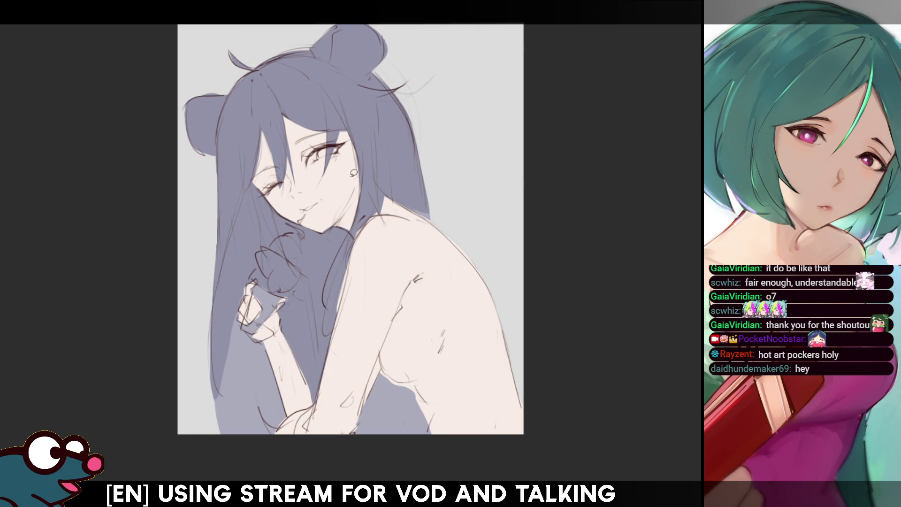
{"action": "mouse_move", "coordinate": [241, 297]}
{"action": "left_mouse_down"}
{"action": "mouse_move", "coordinate": [243, 324]}
{"action": "mouse_move", "coordinate": [265, 336]}
{"action": "mouse_move", "coordinate": [290, 414]}
{"action": "mouse_move", "coordinate": [256, 445]}
{"action": "left_mouse_up"}
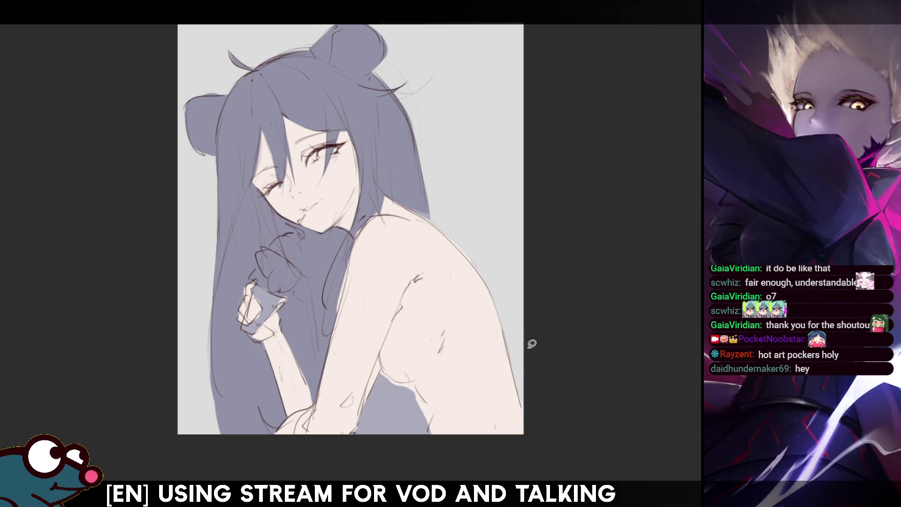
- Lighten the pale skin base colour and draw a small curve under the chest
{"action": "key", "text": "h"}
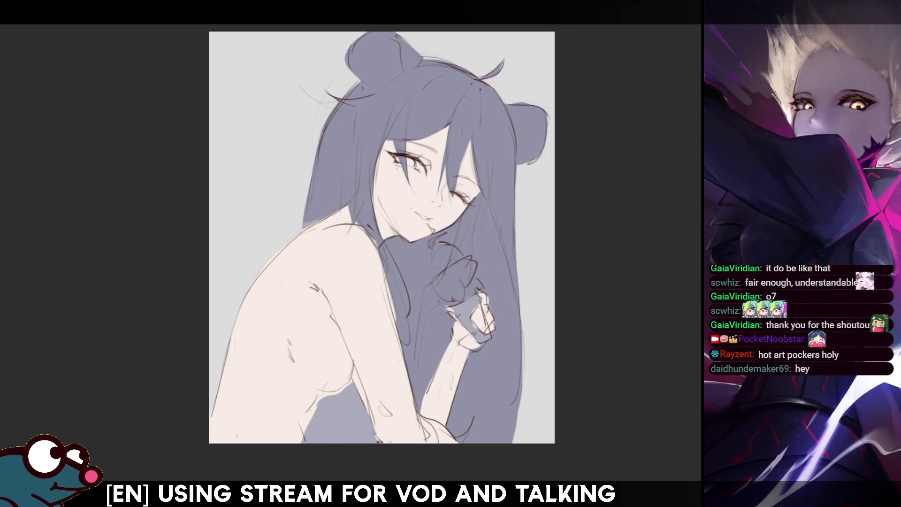
{"action": "key", "text": "h"}
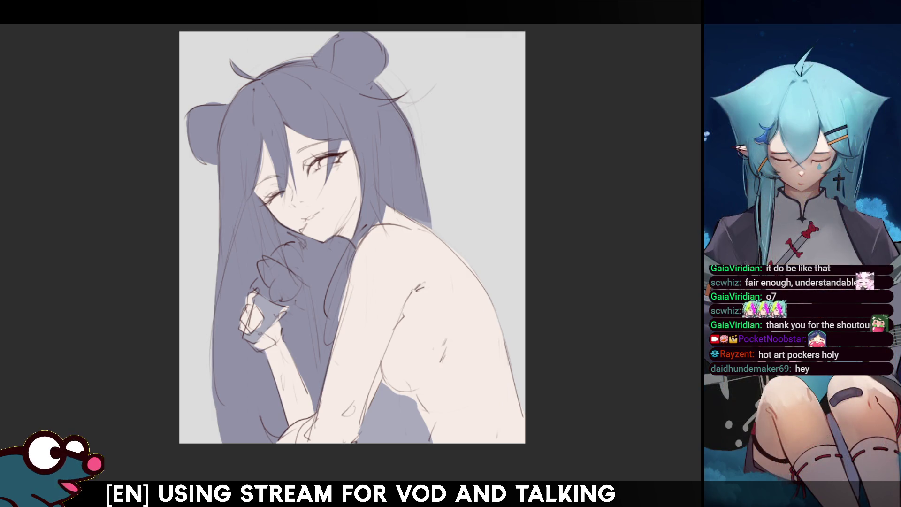
{"action": "scroll", "coordinate": [492, 287], "scroll_direction": "up", "scroll_amount": 1}
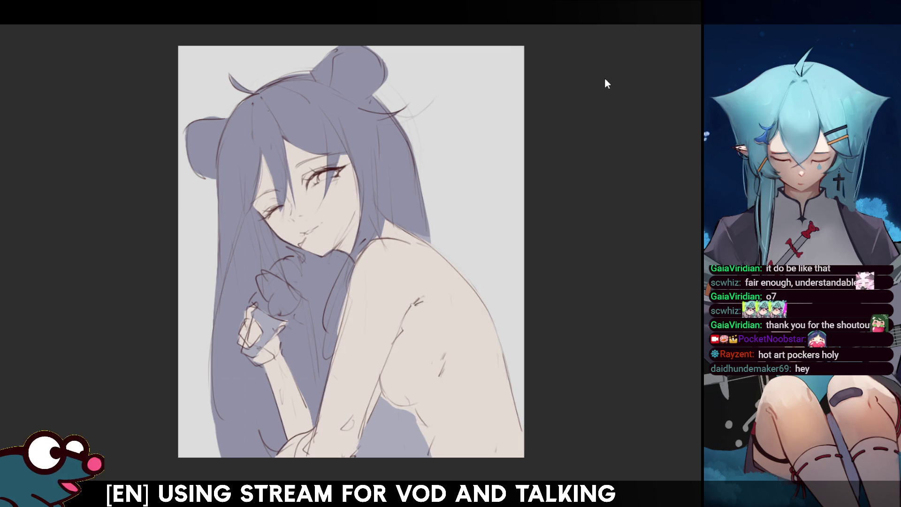
{"action": "key", "text": "h"}
{"action": "key", "text": "h"}
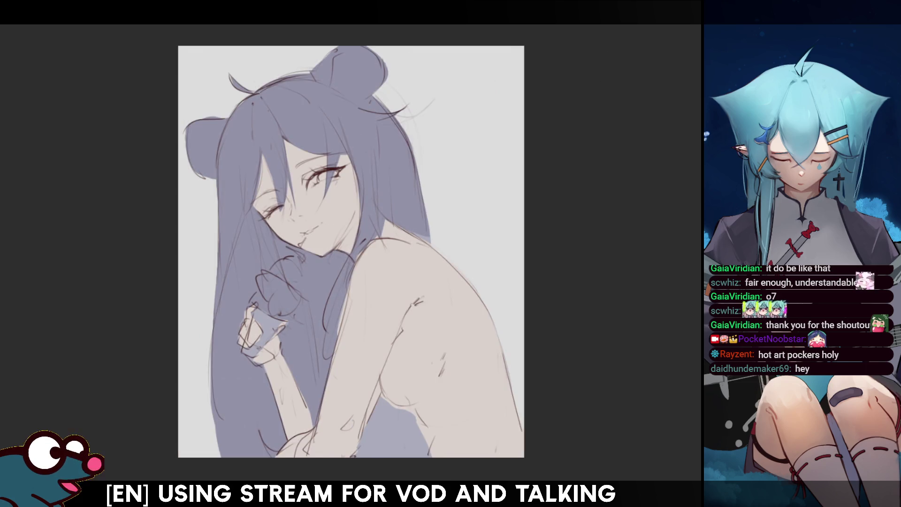
{"action": "key", "text": "h"}
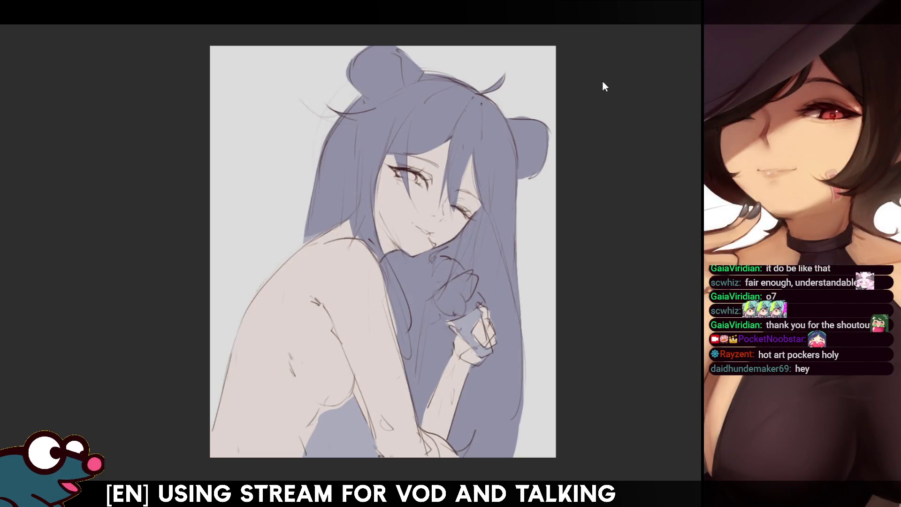
{"action": "key", "text": "h"}
{"action": "key", "text": "h"}
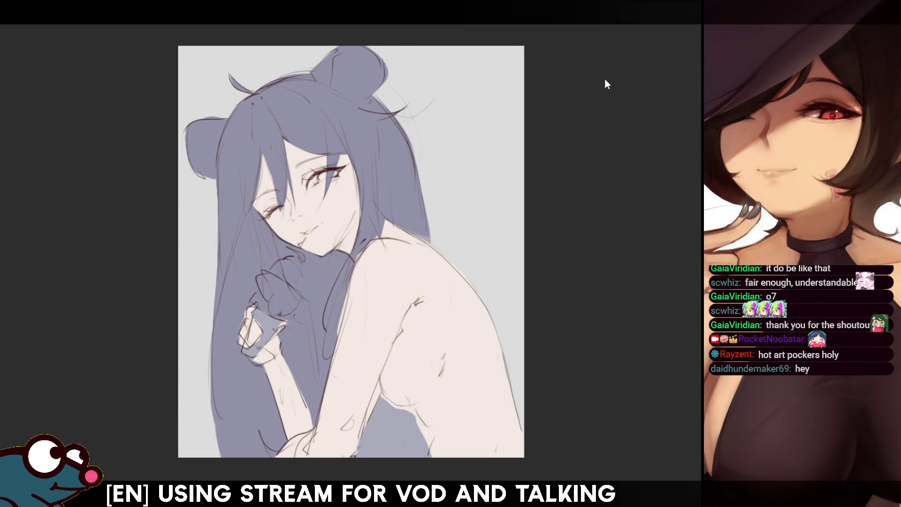
{"action": "key", "text": "h"}
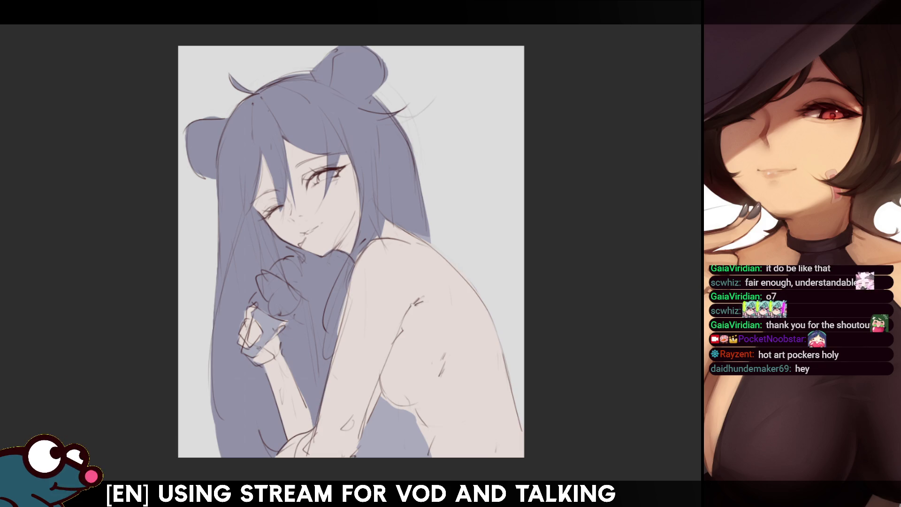
{"action": "key", "text": "alt+BackSpace"}
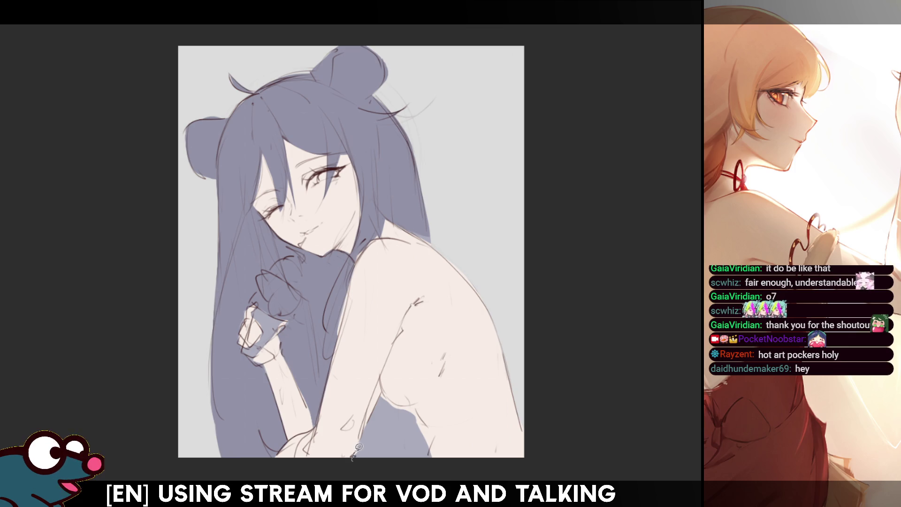
{"action": "mouse_move", "coordinate": [381, 390]}
{"action": "left_mouse_down"}
{"action": "mouse_move", "coordinate": [430, 421]}
{"action": "mouse_move", "coordinate": [436, 432]}
{"action": "mouse_move", "coordinate": [428, 457]}
{"action": "mouse_move", "coordinate": [402, 474]}
{"action": "mouse_move", "coordinate": [352, 459]}
{"action": "left_mouse_up"}
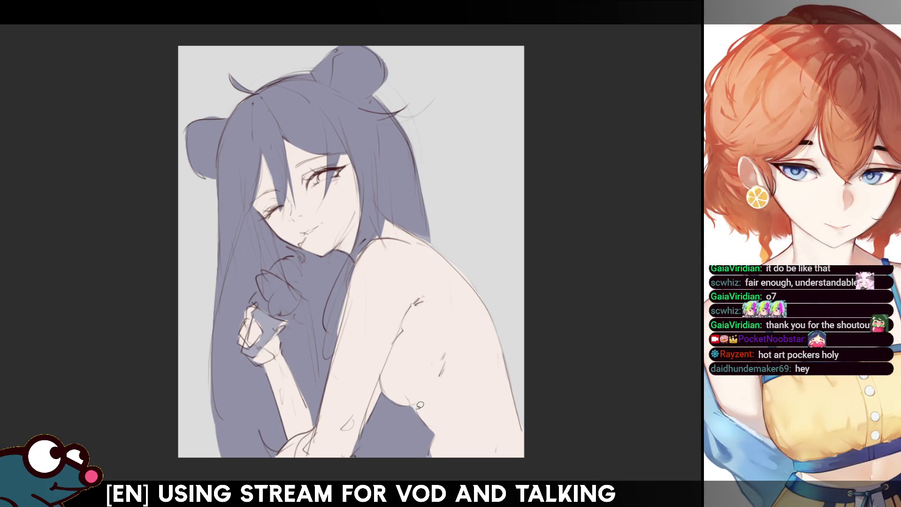
{"action": "key", "text": "h"}
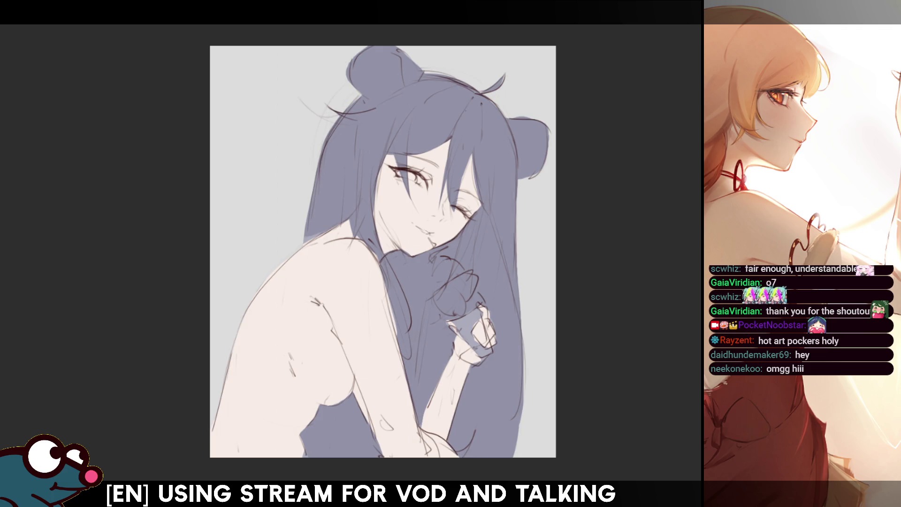
- Unflip the view and raise the hair fill's opacity until it reads as deeper navy
{"action": "key", "text": "h"}
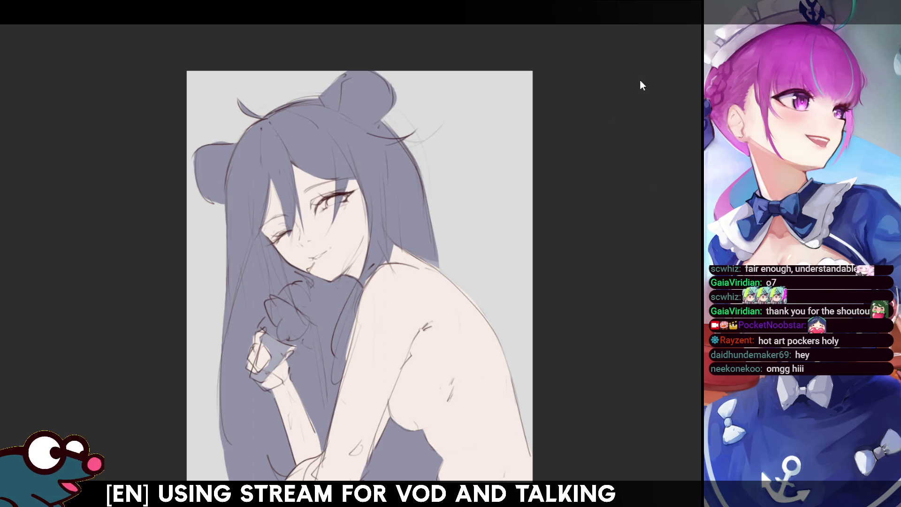
{"action": "key", "text": "8"}
{"action": "key", "text": "0"}
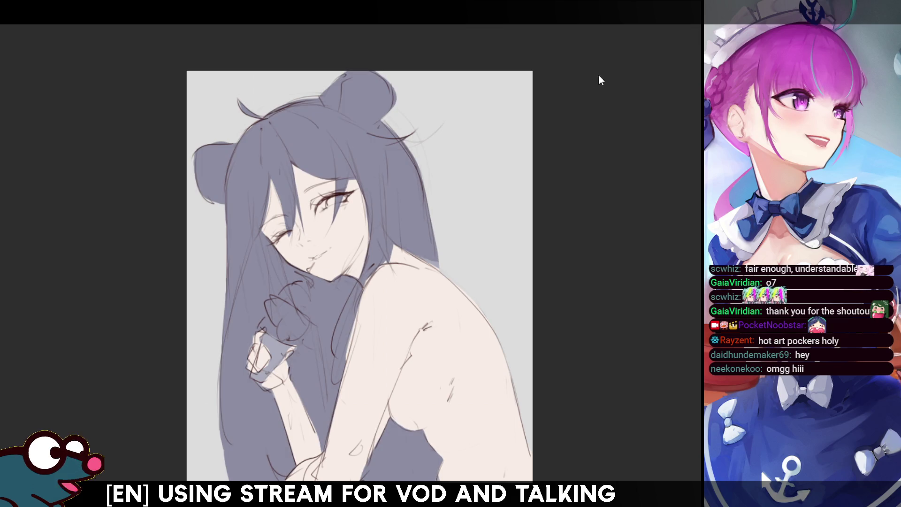
{"action": "key", "text": "0"}
{"action": "key", "text": "8"}
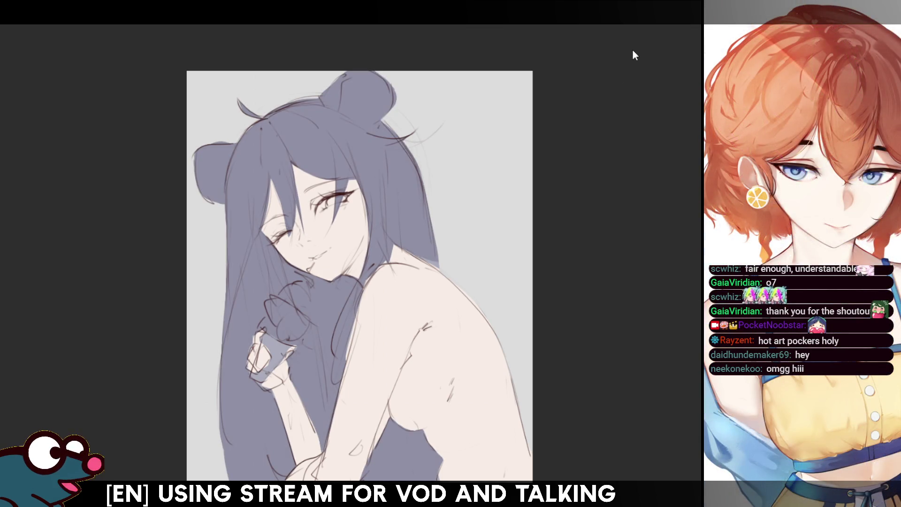
{"action": "key", "text": "0"}
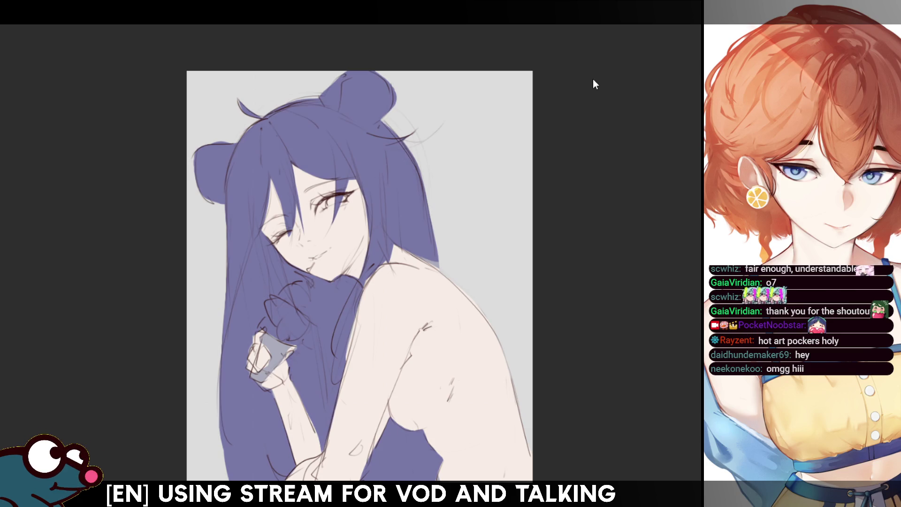
{"action": "key", "text": "0"}
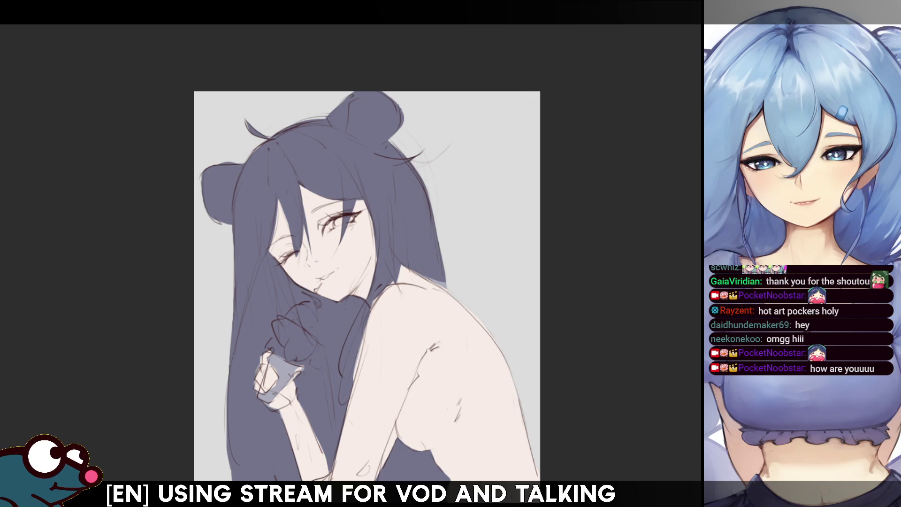
{"action": "scroll", "coordinate": [595, 205], "scroll_direction": "down", "scroll_amount": 2}
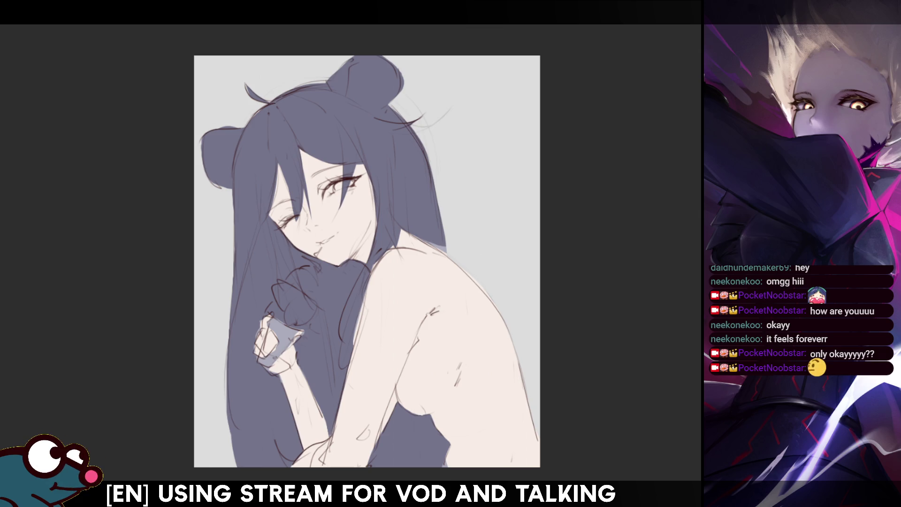
{"action": "scroll", "coordinate": [366, 277], "scroll_direction": "up", "scroll_amount": 2}
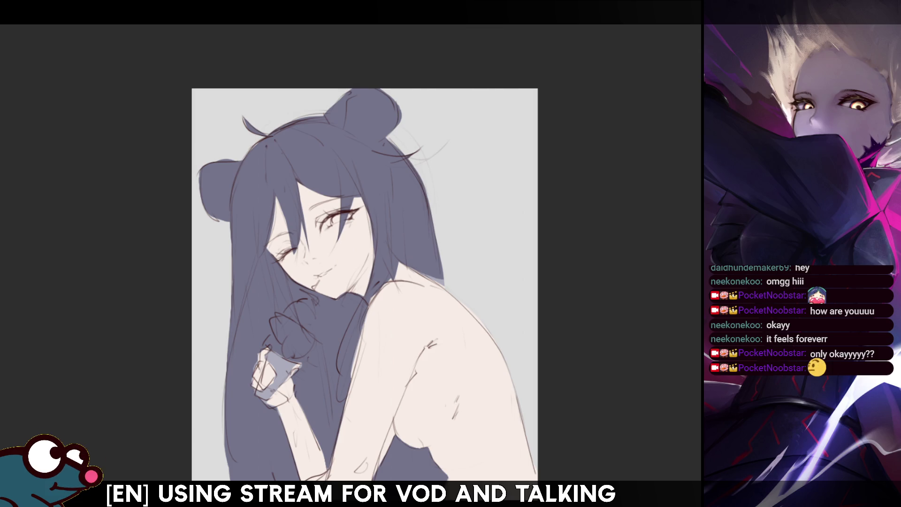
{"action": "scroll", "coordinate": [365, 281], "scroll_direction": "down", "scroll_amount": 4}
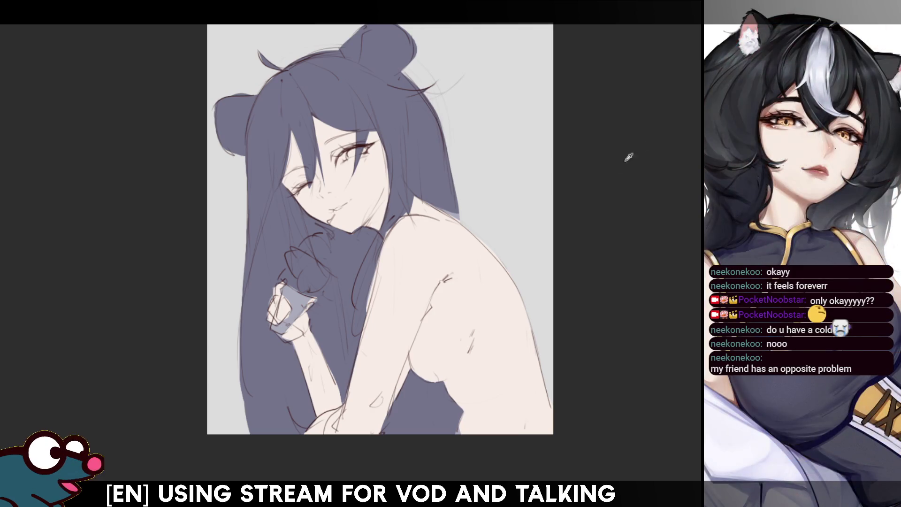
- Lasso-select the small cup in the girl's hand and fill it red
{"action": "left_click_drag", "start_coordinate": [289, 259], "coordinate": [298, 249]}
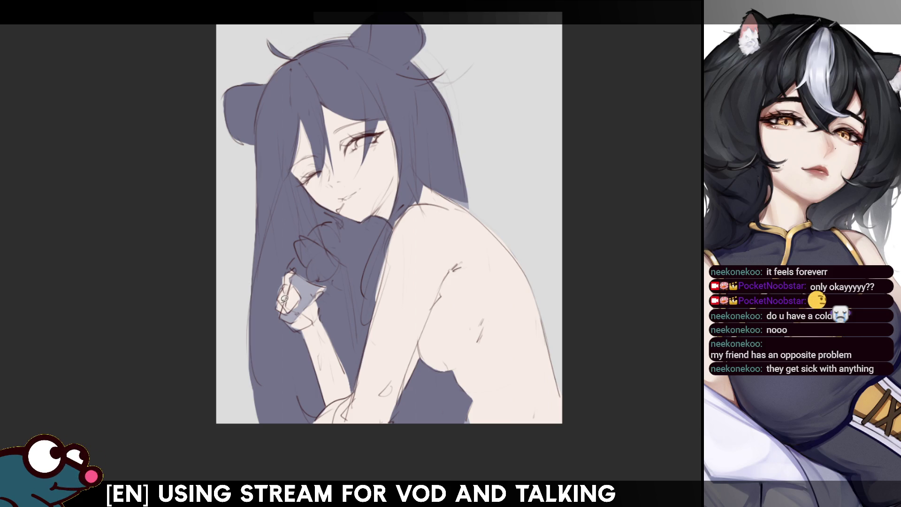
{"action": "mouse_move", "coordinate": [280, 322]}
{"action": "left_mouse_down"}
{"action": "mouse_move", "coordinate": [319, 315]}
{"action": "mouse_move", "coordinate": [292, 319]}
{"action": "left_mouse_up"}
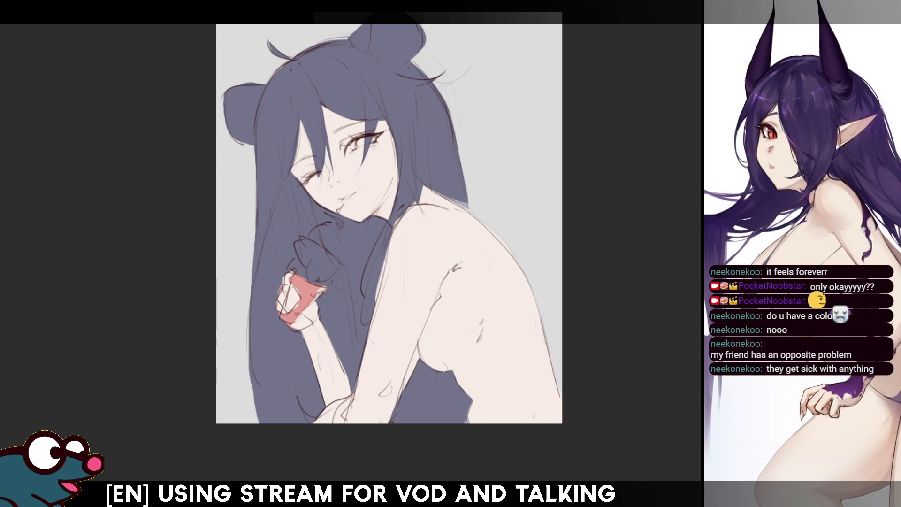
{"action": "scroll", "coordinate": [355, 198], "scroll_direction": "up", "scroll_amount": 5}
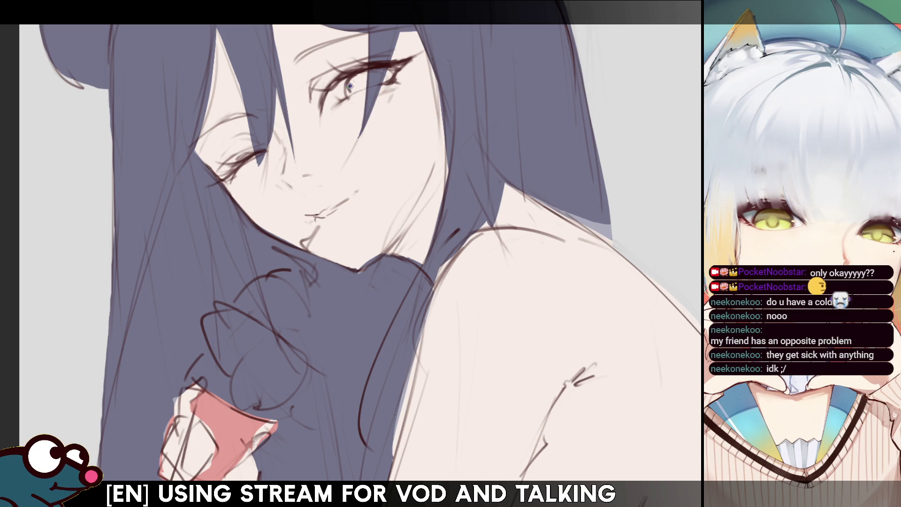
- Paint the visible iris blue with an enlarged brush
{"action": "key", "text": "bracketright"}
{"action": "mouse_move", "coordinate": [351, 87]}
{"action": "left_mouse_down"}
{"action": "mouse_move", "coordinate": [392, 71]}
{"action": "mouse_move", "coordinate": [355, 88]}
{"action": "left_mouse_up"}
{"action": "key", "text": "ctrl+z"}
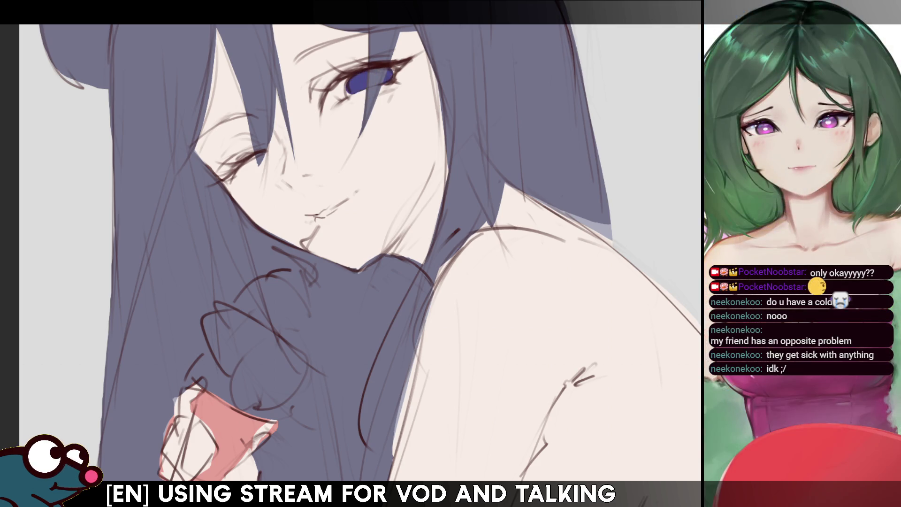
{"action": "key", "text": "ctrl+minus"}
{"action": "key", "text": "ctrl+minus"}
{"action": "key", "text": "ctrl+plus"}
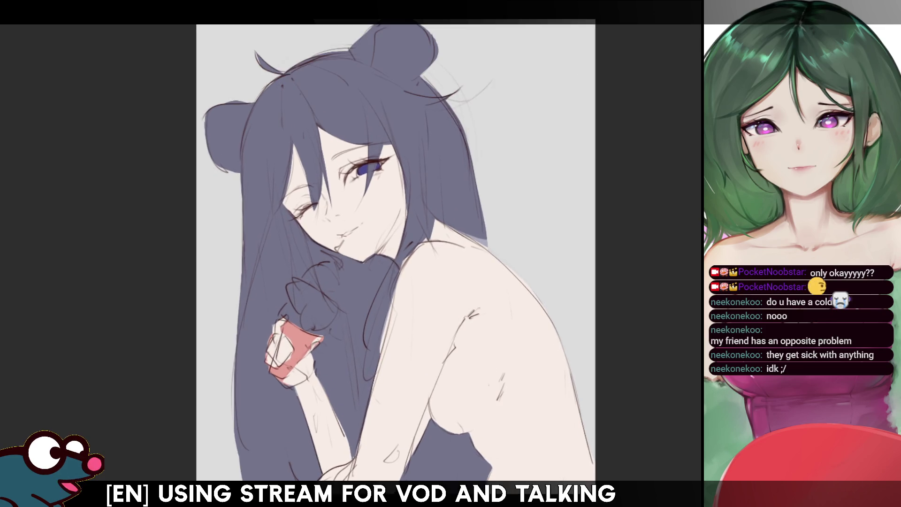
- Fit the drawing in view and rotate the canvas about 35 degrees
{"action": "key", "text": "h"}
{"action": "key", "text": "h"}
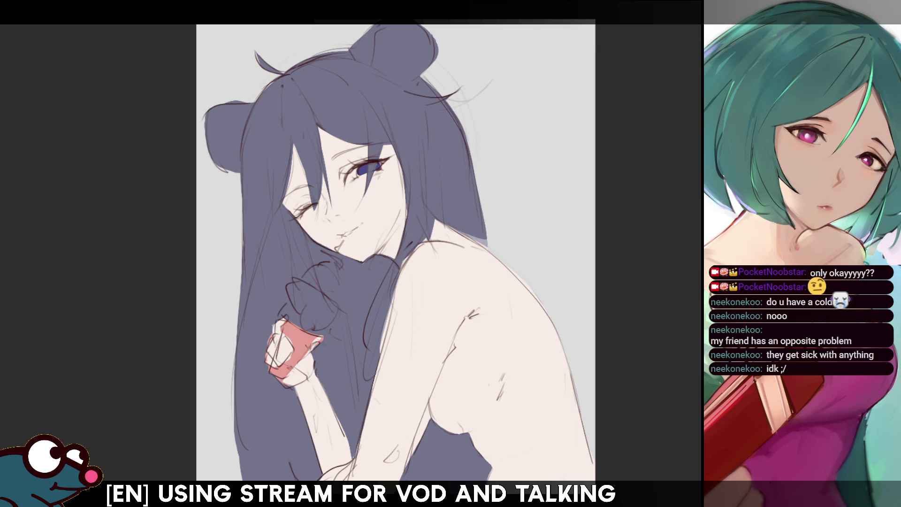
{"action": "key", "text": "Delete"}
{"action": "key", "text": "Delete"}
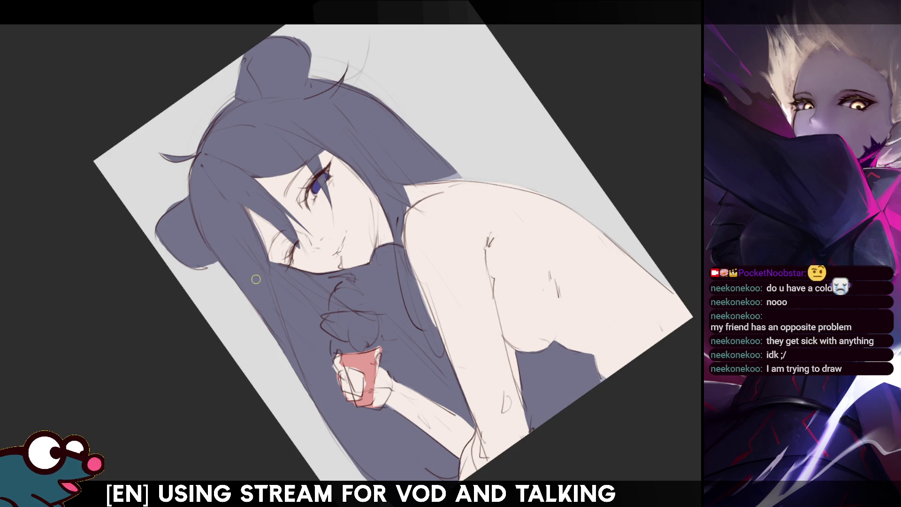
- Mirror-check the tilted drawing, then reset the view upright and unmirrored
{"action": "key", "text": "m"}
{"action": "key", "text": "m"}
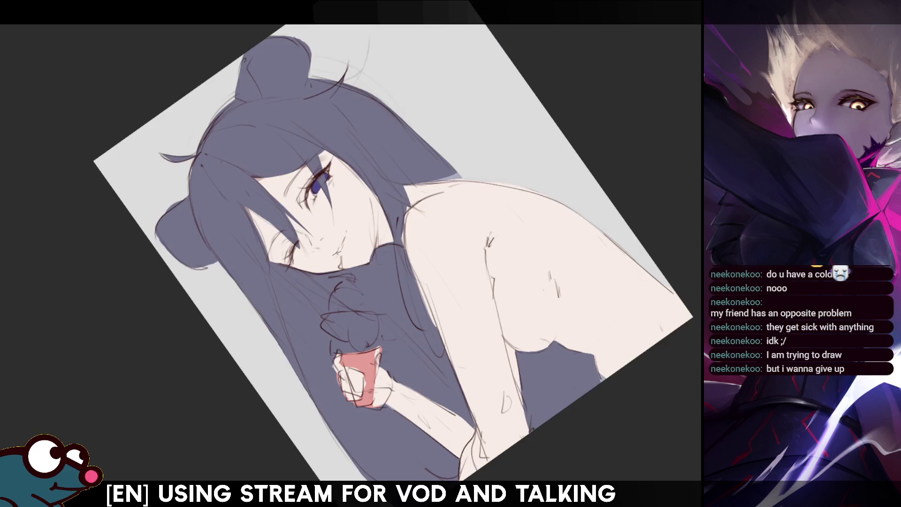
{"action": "key", "text": "5"}
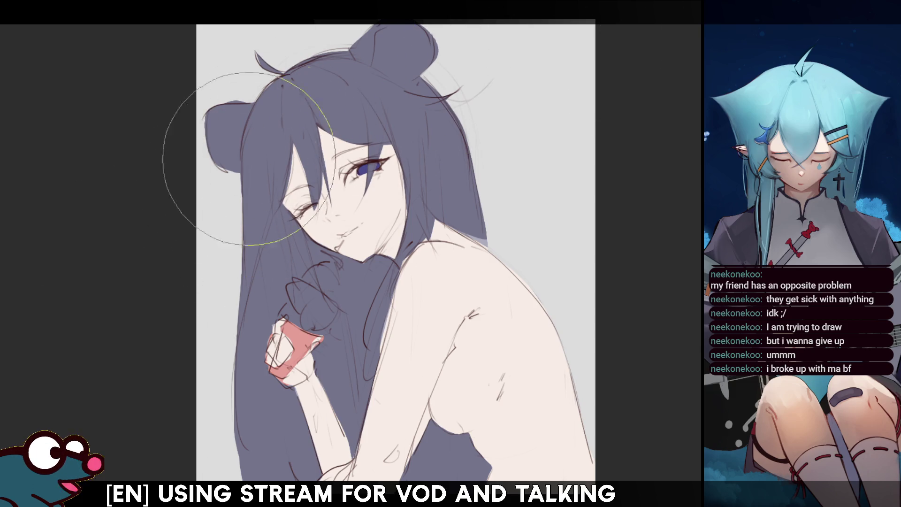
- Brush pink blush over the face, mirror-check, undo the extra blush stroke, and tilt the view 45° counterclockwise
{"action": "left_click_drag", "start_coordinate": [221, 151], "coordinate": [338, 179]}
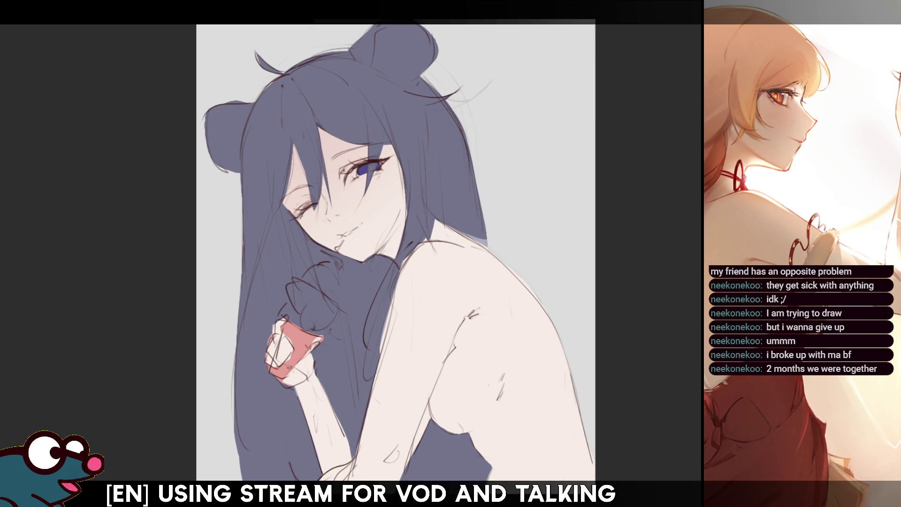
{"action": "key", "text": "h"}
{"action": "key", "text": "h"}
{"action": "left_click_drag", "start_coordinate": [331, 167], "coordinate": [342, 164]}
{"action": "key", "text": "ctrl+z"}
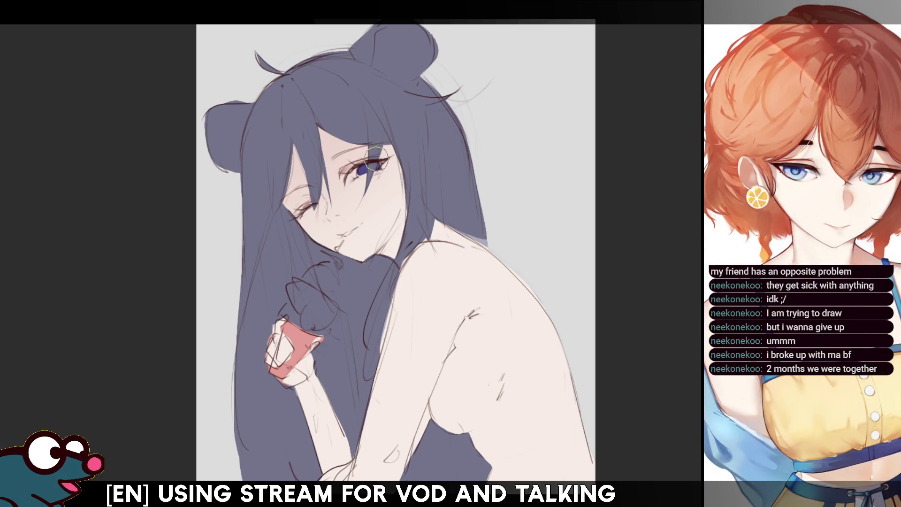
{"action": "mouse_move", "coordinate": [317, 107]}
{"action": "left_mouse_down"}
{"action": "mouse_move", "coordinate": [254, 165]}
{"action": "mouse_move", "coordinate": [236, 205]}
{"action": "left_mouse_up"}
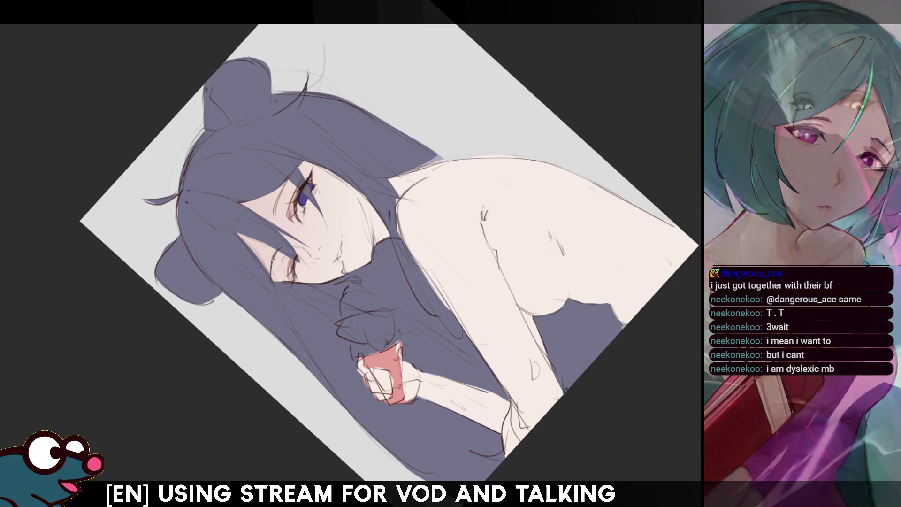
- Flip the view twice to compare the face's proportions, then rotate the canvas back to nearly upright
{"action": "key", "text": "m"}
{"action": "key", "text": "m"}
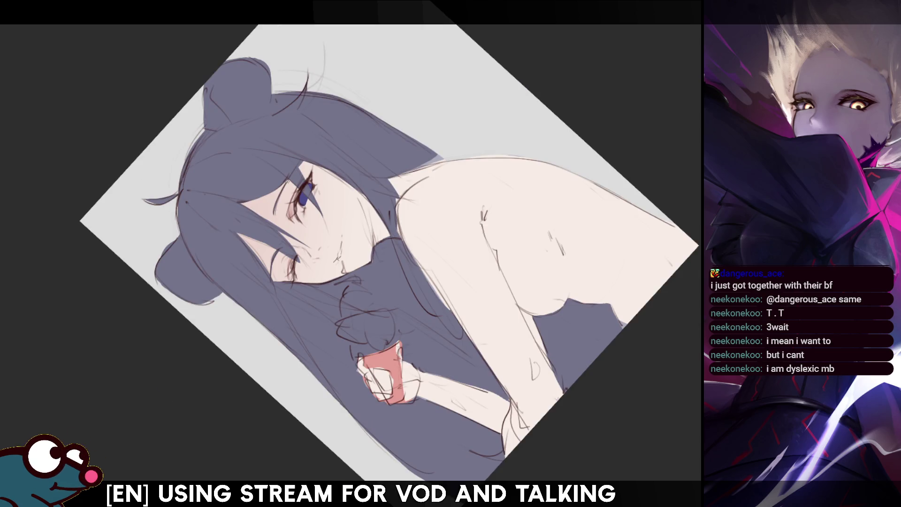
{"action": "key", "text": "m"}
{"action": "key", "text": "m"}
{"action": "left_click_drag", "start_coordinate": [266, 260], "coordinate": [292, 175]}
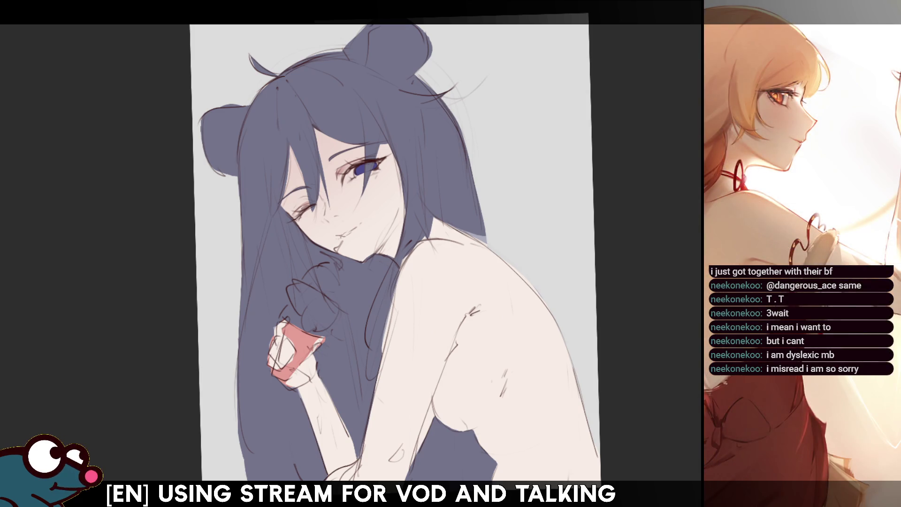
{"action": "scroll", "coordinate": [392, 197], "scroll_direction": "down", "scroll_amount": 1}
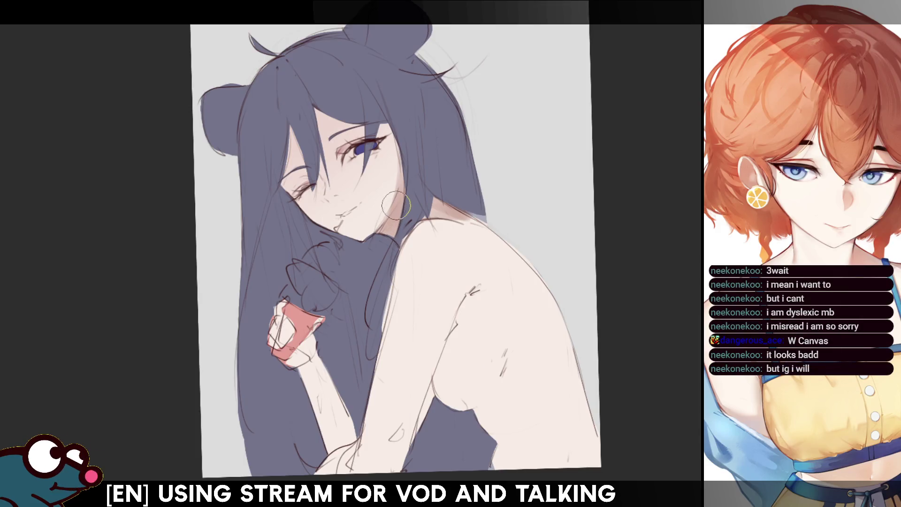
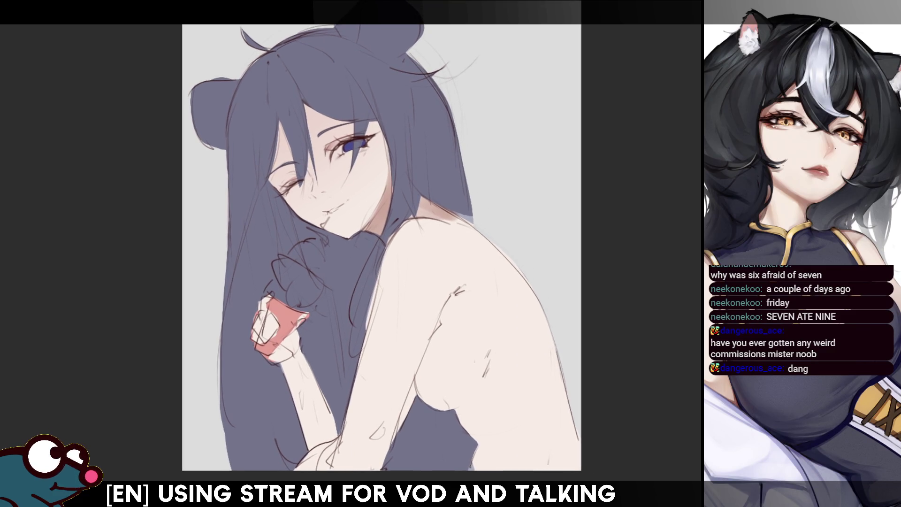
- Nudge the view and sketch a round face outline to the right of the girl's hair
{"action": "left_click_drag", "start_coordinate": [585, 195], "coordinate": [576, 232]}
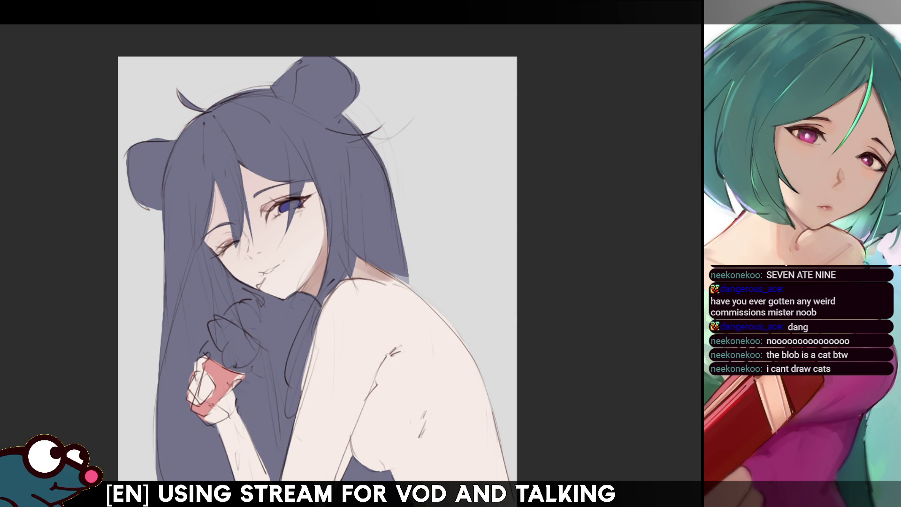
{"action": "mouse_move", "coordinate": [440, 172]}
{"action": "left_mouse_down"}
{"action": "mouse_move", "coordinate": [464, 138]}
{"action": "mouse_move", "coordinate": [496, 154]}
{"action": "mouse_move", "coordinate": [493, 191]}
{"action": "mouse_move", "coordinate": [450, 201]}
{"action": "mouse_move", "coordinate": [441, 167]}
{"action": "mouse_move", "coordinate": [483, 161]}
{"action": "mouse_move", "coordinate": [467, 187]}
{"action": "mouse_move", "coordinate": [475, 183]}
{"action": "mouse_move", "coordinate": [480, 173]}
{"action": "mouse_move", "coordinate": [447, 189]}
{"action": "mouse_move", "coordinate": [453, 207]}
{"action": "left_mouse_up"}
- Add whiskers, paws, two feet and a curled left tail, turning the face into a cat
{"action": "mouse_move", "coordinate": [497, 162]}
{"action": "left_mouse_down"}
{"action": "mouse_move", "coordinate": [511, 148]}
{"action": "mouse_move", "coordinate": [516, 173]}
{"action": "left_mouse_up"}
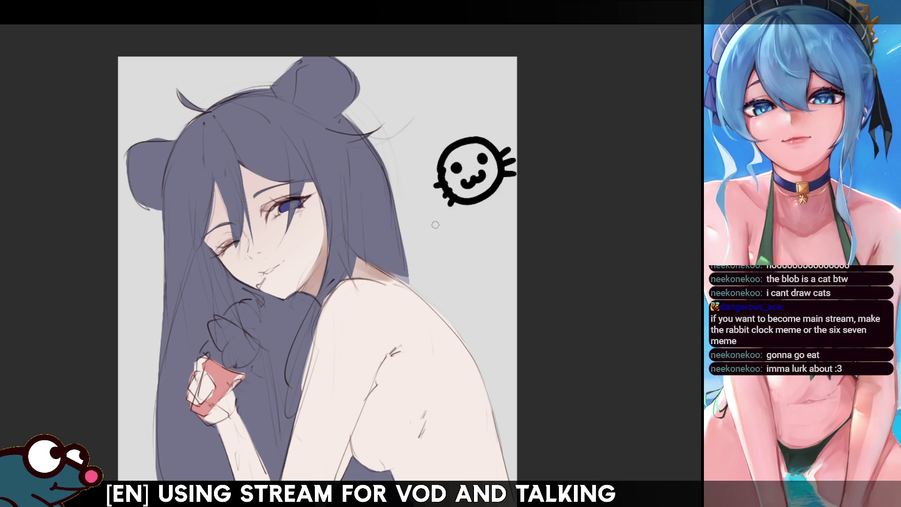
{"action": "mouse_move", "coordinate": [441, 190]}
{"action": "left_mouse_down"}
{"action": "mouse_move", "coordinate": [431, 224]}
{"action": "mouse_move", "coordinate": [503, 217]}
{"action": "mouse_move", "coordinate": [503, 179]}
{"action": "left_mouse_up"}
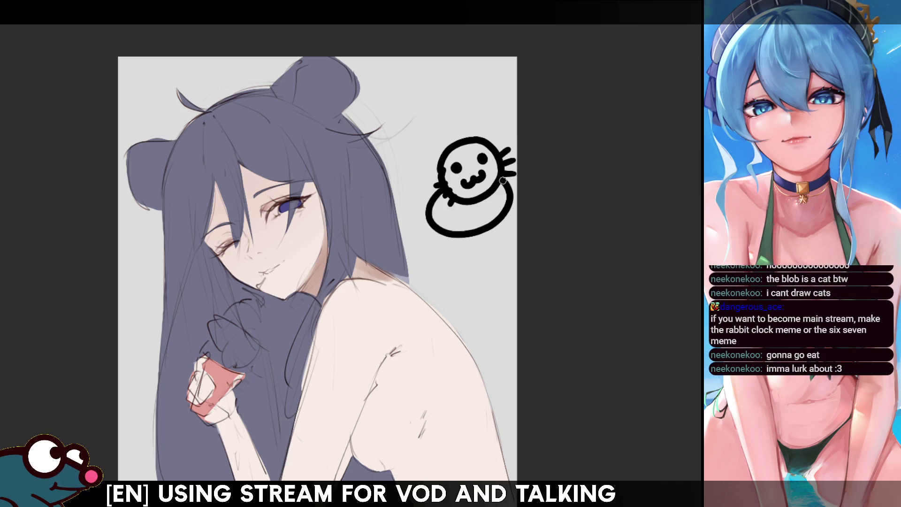
{"action": "mouse_move", "coordinate": [458, 220]}
{"action": "left_mouse_down"}
{"action": "mouse_move", "coordinate": [460, 240]}
{"action": "mouse_move", "coordinate": [498, 230]}
{"action": "left_mouse_up"}
{"action": "mouse_move", "coordinate": [434, 229]}
{"action": "left_mouse_down"}
{"action": "mouse_move", "coordinate": [453, 230]}
{"action": "mouse_move", "coordinate": [441, 238]}
{"action": "left_mouse_up"}
{"action": "mouse_move", "coordinate": [498, 213]}
{"action": "left_mouse_down"}
{"action": "mouse_move", "coordinate": [511, 212]}
{"action": "mouse_move", "coordinate": [505, 224]}
{"action": "left_mouse_up"}
{"action": "left_click_drag", "start_coordinate": [427, 207], "coordinate": [416, 171]}
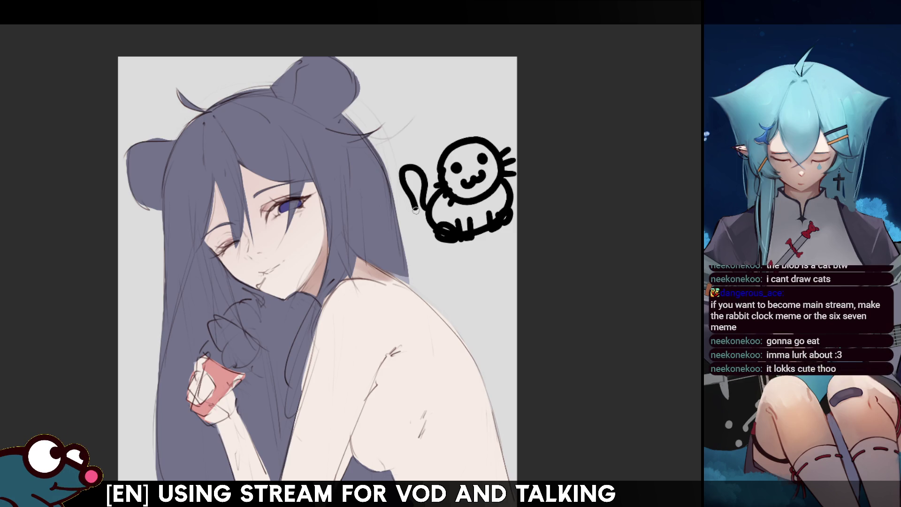
{"action": "key", "text": "ctrl+z"}
{"action": "mouse_move", "coordinate": [428, 207]}
{"action": "left_mouse_down"}
{"action": "mouse_move", "coordinate": [404, 156]}
{"action": "mouse_move", "coordinate": [445, 149]}
{"action": "mouse_move", "coordinate": [485, 123]}
{"action": "mouse_move", "coordinate": [489, 142]}
{"action": "left_mouse_up"}
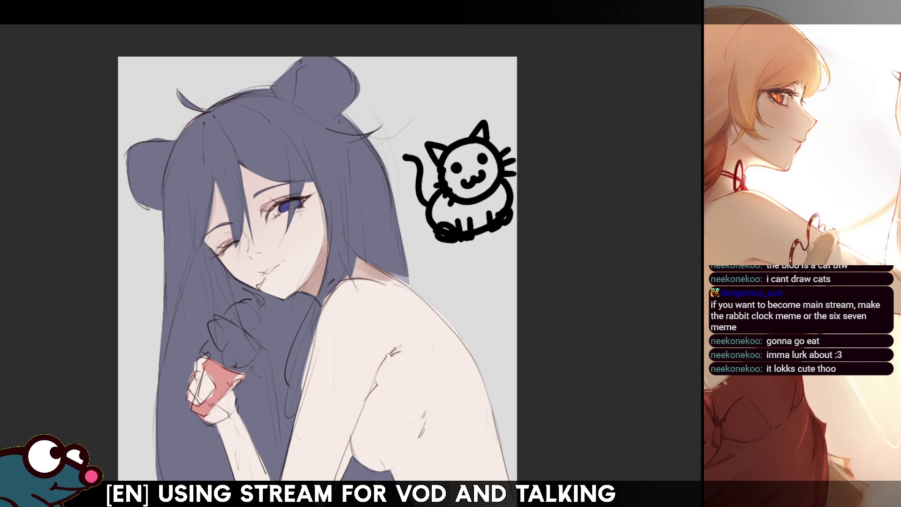
- Undo every cat doodle stroke, leaving only the girl painting
{"action": "scroll", "coordinate": [317, 263], "scroll_direction": "down", "scroll_amount": 1}
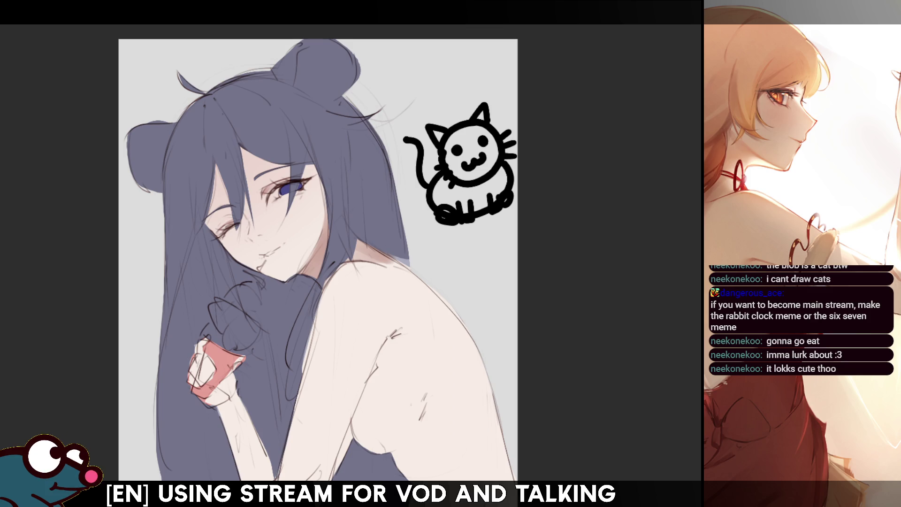
{"action": "key", "text": "ctrl+z"}
{"action": "key", "text": "ctrl+z"}
{"action": "key", "text": "ctrl+z"}
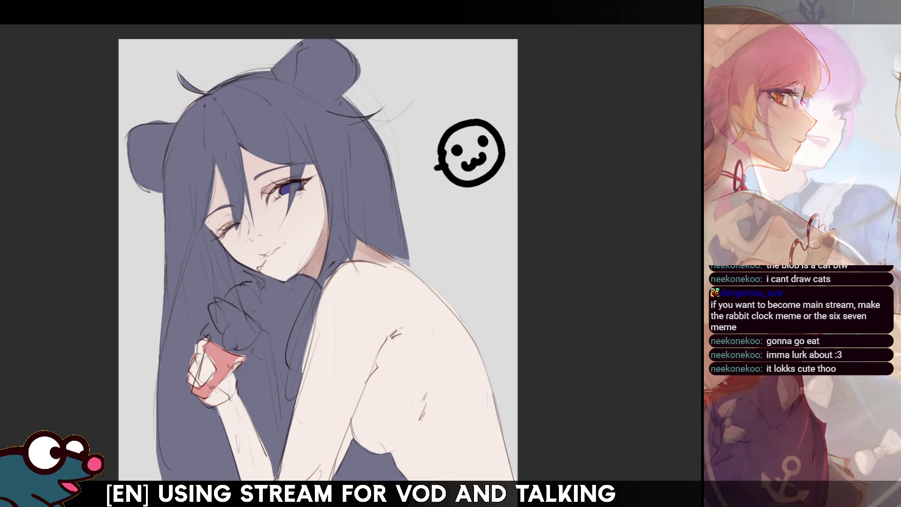
{"action": "key", "text": "ctrl+z"}
{"action": "key", "text": "ctrl+z"}
{"action": "key", "text": "ctrl+z"}
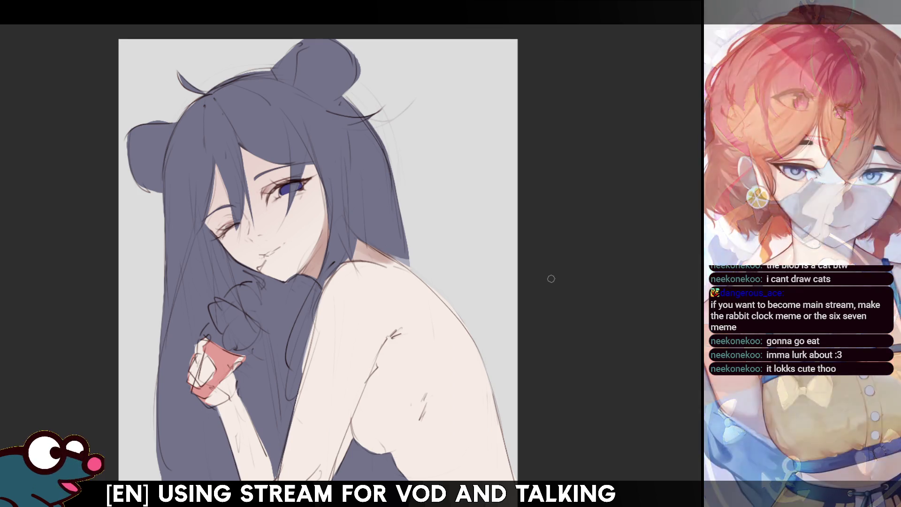
- Move the view to the canvas top and draw a black circle head beside the bear ear
{"action": "left_click_drag", "start_coordinate": [551, 279], "coordinate": [561, 296]}
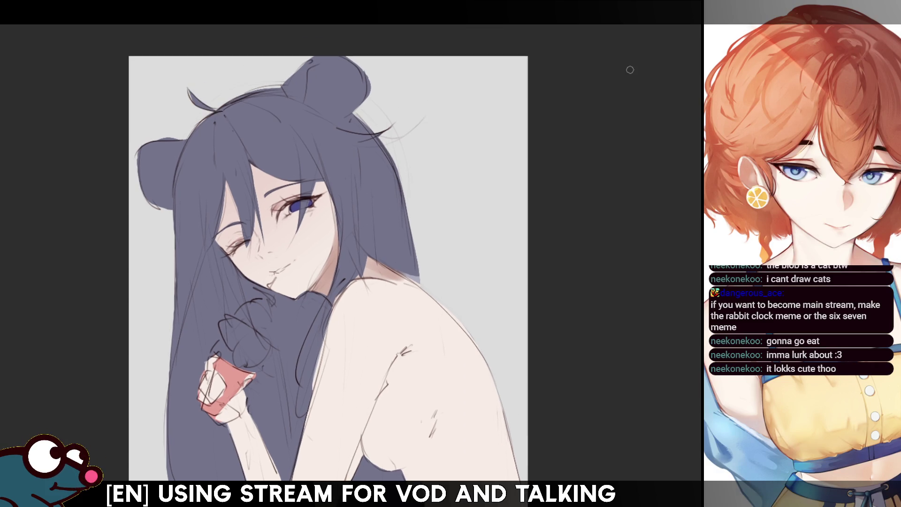
{"action": "scroll", "coordinate": [328, 261], "scroll_direction": "down", "scroll_amount": 2}
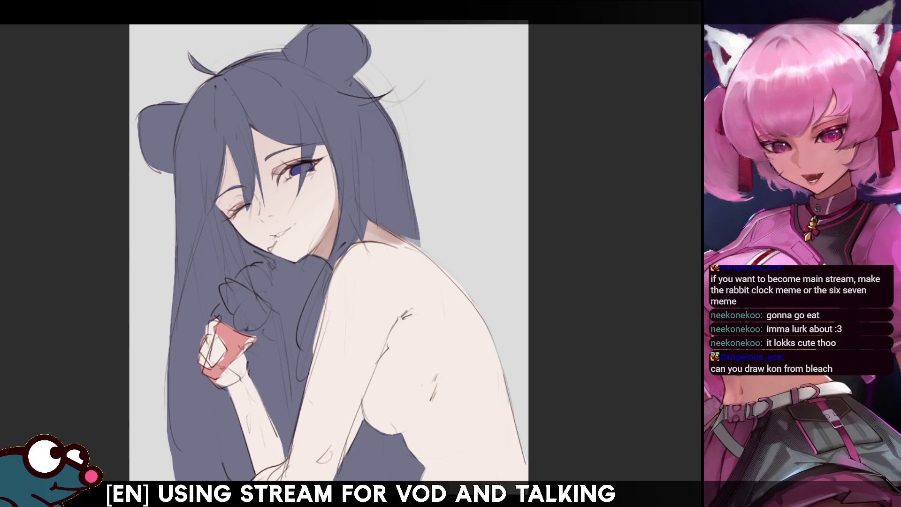
{"action": "left_click_drag", "start_coordinate": [480, 105], "coordinate": [470, 169]}
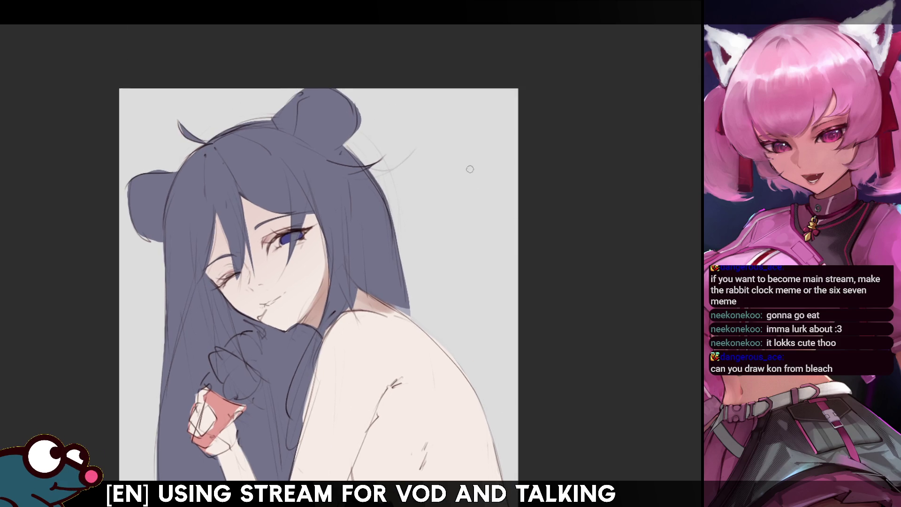
{"action": "left_click_drag", "start_coordinate": [478, 114], "coordinate": [485, 189]}
{"action": "key", "text": "ctrl+z"}
{"action": "mouse_move", "coordinate": [457, 111]}
{"action": "left_mouse_down"}
{"action": "mouse_move", "coordinate": [431, 171]}
{"action": "mouse_move", "coordinate": [457, 114]}
{"action": "mouse_move", "coordinate": [451, 125]}
{"action": "mouse_move", "coordinate": [502, 143]}
{"action": "mouse_move", "coordinate": [459, 120]}
{"action": "mouse_move", "coordinate": [483, 116]}
{"action": "mouse_move", "coordinate": [434, 139]}
{"action": "mouse_move", "coordinate": [469, 117]}
{"action": "mouse_move", "coordinate": [460, 120]}
{"action": "left_mouse_up"}
{"action": "key", "text": "ctrl+z"}
{"action": "key", "text": "ctrl+z"}
{"action": "key", "text": "ctrl+z"}
{"action": "key", "text": "ctrl+z"}
{"action": "key", "text": "ctrl+z"}
{"action": "key", "text": "ctrl+z"}
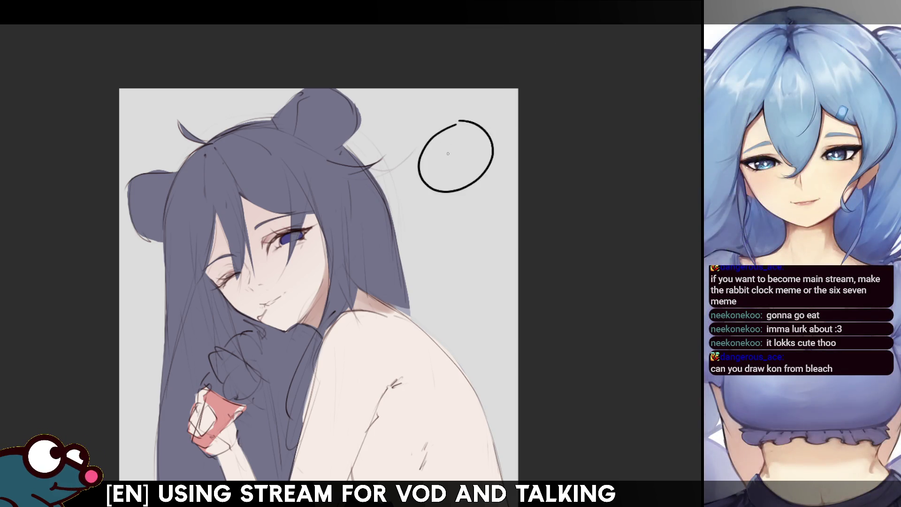
- Give the head circle a centre line, a left eye dot and a small mouth
{"action": "left_click_drag", "start_coordinate": [455, 123], "coordinate": [458, 189]}
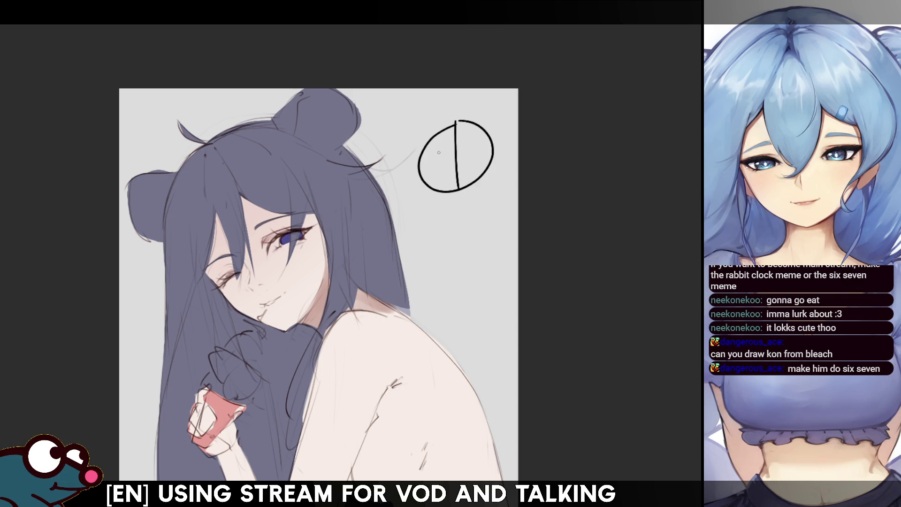
{"action": "left_click", "coordinate": [442, 153]}
{"action": "left_click_drag", "start_coordinate": [458, 171], "coordinate": [463, 174]}
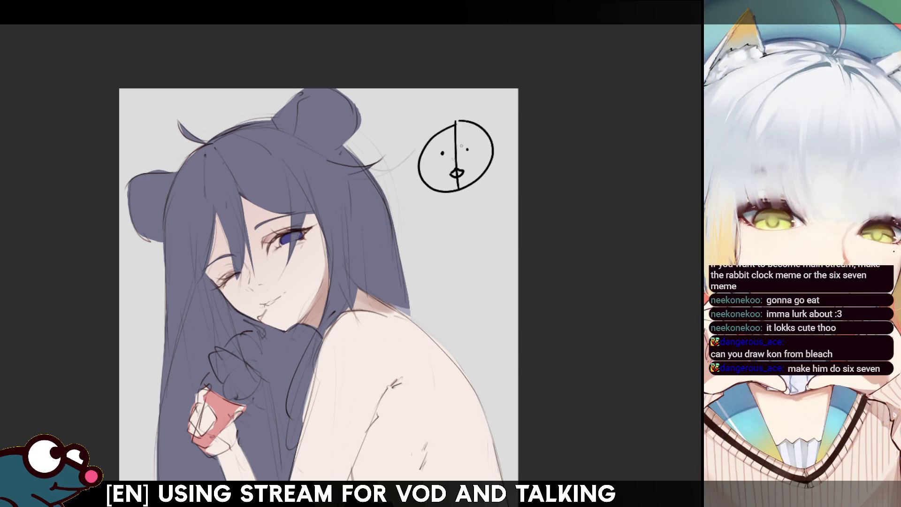
- Draw a rounded body below the head with a bent left arm and a longer right arm
{"action": "mouse_move", "coordinate": [445, 196]}
{"action": "left_mouse_down"}
{"action": "mouse_move", "coordinate": [434, 267]}
{"action": "mouse_move", "coordinate": [493, 225]}
{"action": "mouse_move", "coordinate": [493, 181]}
{"action": "mouse_move", "coordinate": [438, 267]}
{"action": "mouse_move", "coordinate": [496, 253]}
{"action": "left_mouse_up"}
{"action": "key", "text": "ctrl+z"}
{"action": "left_click_drag", "start_coordinate": [477, 189], "coordinate": [498, 257]}
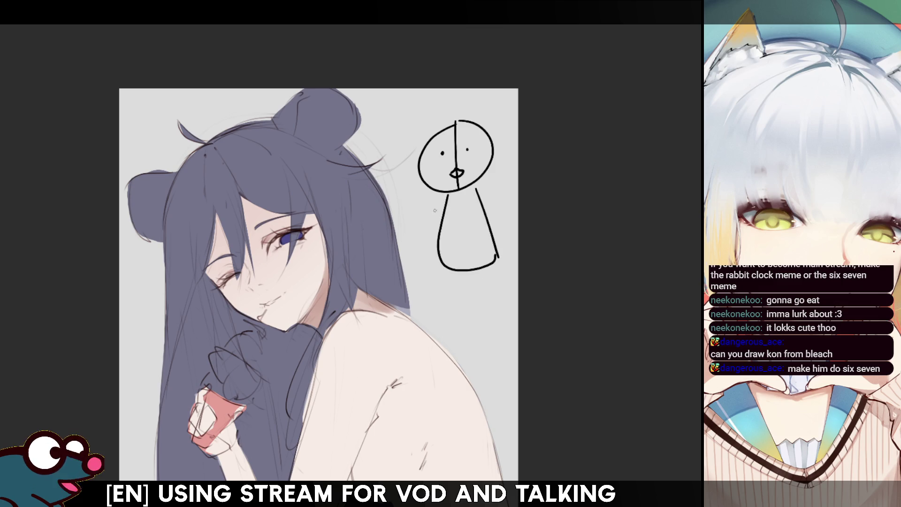
{"action": "left_click_drag", "start_coordinate": [447, 196], "coordinate": [431, 244]}
{"action": "left_click_drag", "start_coordinate": [477, 190], "coordinate": [504, 234]}
{"action": "key", "text": "ctrl+z"}
{"action": "mouse_move", "coordinate": [477, 190]}
{"action": "left_mouse_down"}
{"action": "mouse_move", "coordinate": [506, 224]}
{"action": "mouse_move", "coordinate": [499, 233]}
{"action": "left_mouse_up"}
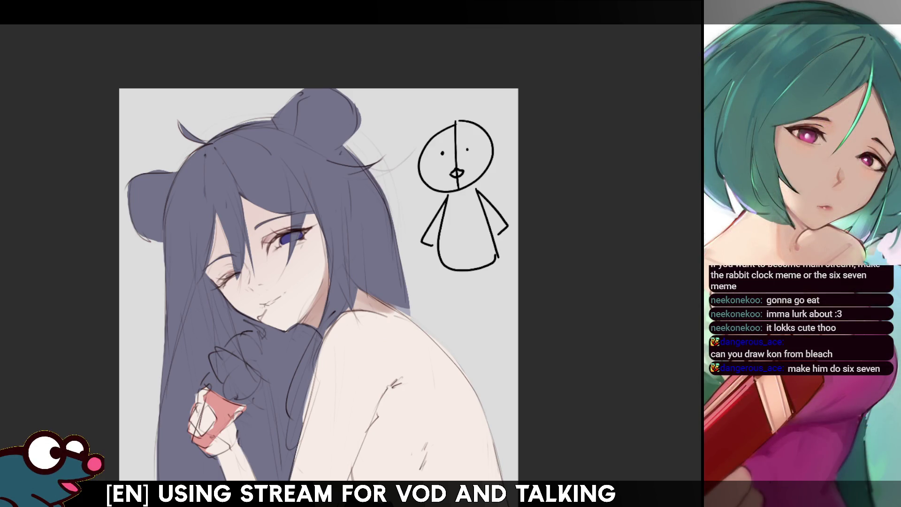
{"action": "mouse_move", "coordinate": [441, 299]}
{"action": "left_mouse_down"}
{"action": "mouse_move", "coordinate": [471, 274]}
{"action": "mouse_move", "coordinate": [504, 295]}
{"action": "mouse_move", "coordinate": [498, 268]}
{"action": "left_mouse_up"}
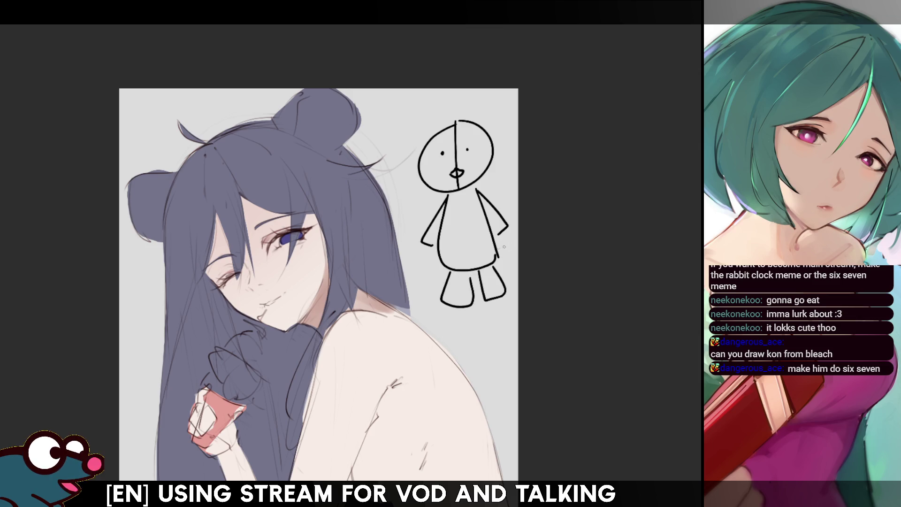
- Add toe marks, fingers on both hands, and a beak shape over the mouth
{"action": "left_click_drag", "start_coordinate": [443, 304], "coordinate": [507, 289]}
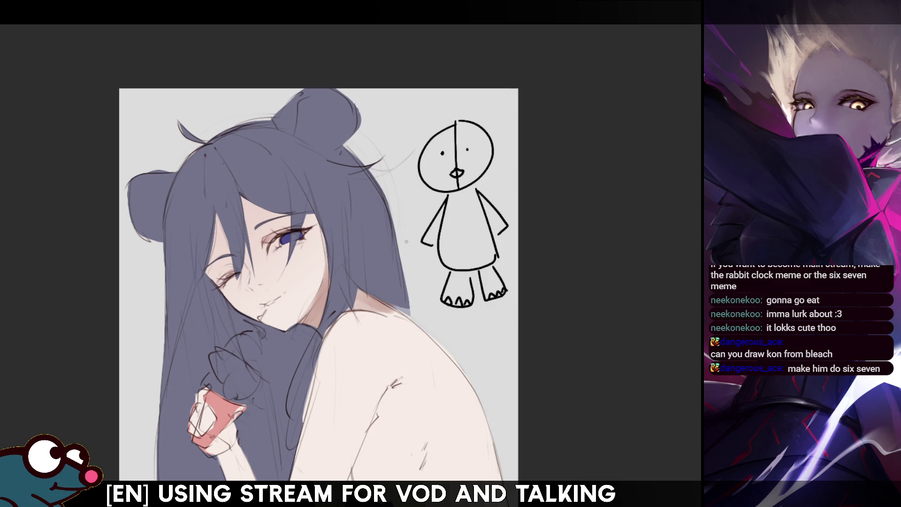
{"action": "left_click_drag", "start_coordinate": [421, 243], "coordinate": [438, 251]}
{"action": "left_click_drag", "start_coordinate": [502, 234], "coordinate": [509, 228]}
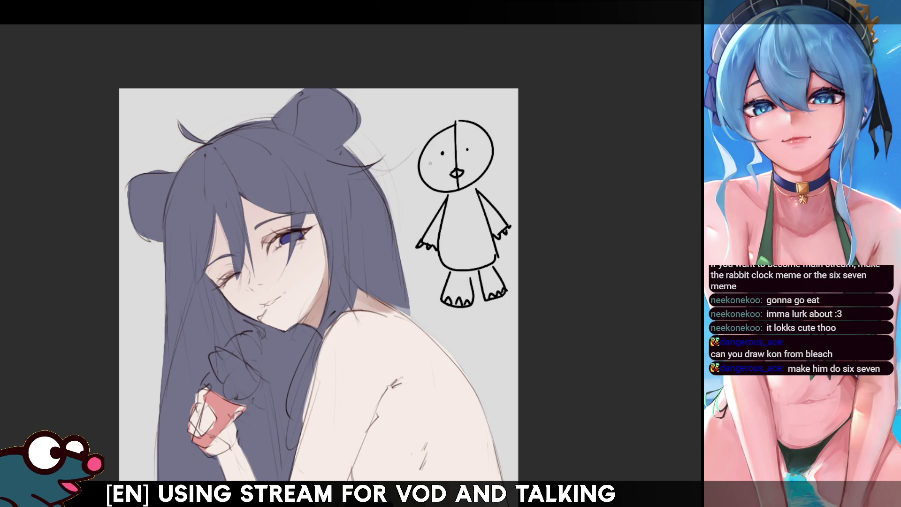
{"action": "left_click_drag", "start_coordinate": [445, 167], "coordinate": [465, 164]}
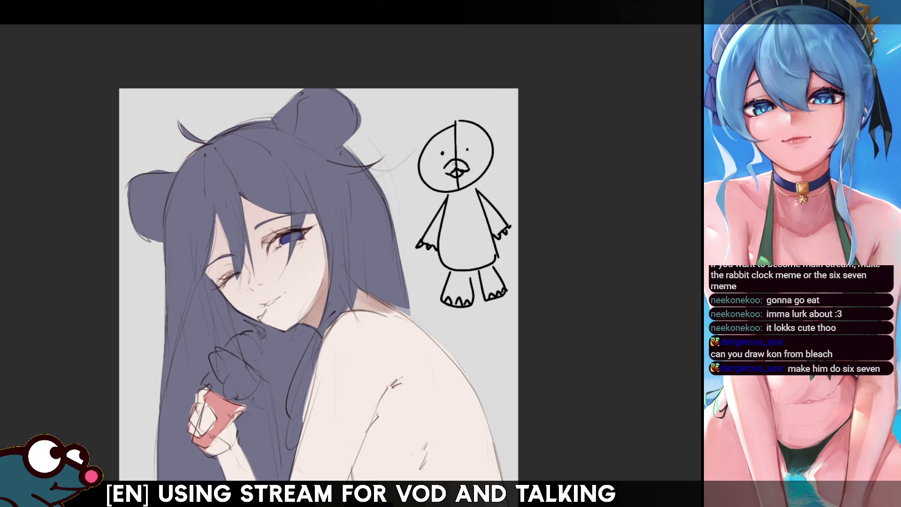
{"action": "left_click_drag", "start_coordinate": [446, 162], "coordinate": [468, 165]}
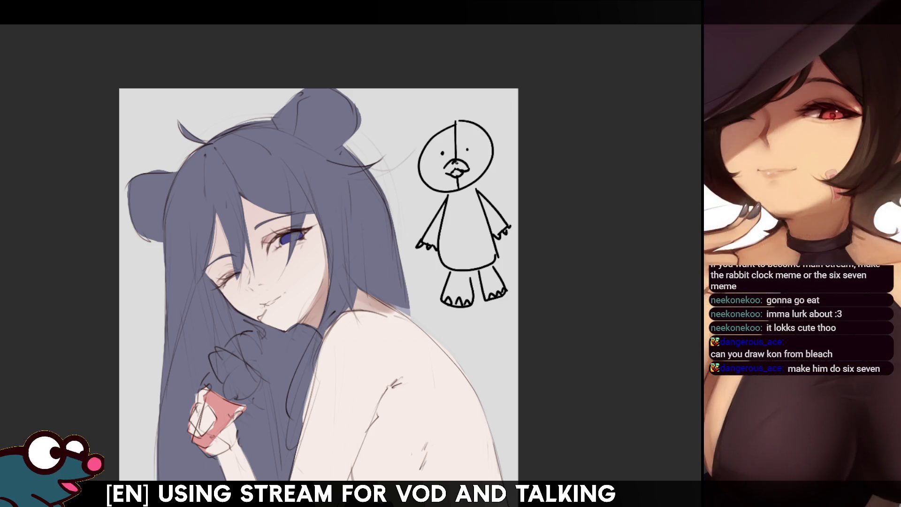
- Add the left eye, an ear on top, and spiky lion mane strokes around the head
{"action": "left_click", "coordinate": [442, 153]}
{"action": "mouse_move", "coordinate": [422, 143]}
{"action": "left_mouse_down"}
{"action": "mouse_move", "coordinate": [484, 112]}
{"action": "mouse_move", "coordinate": [491, 128]}
{"action": "left_mouse_up"}
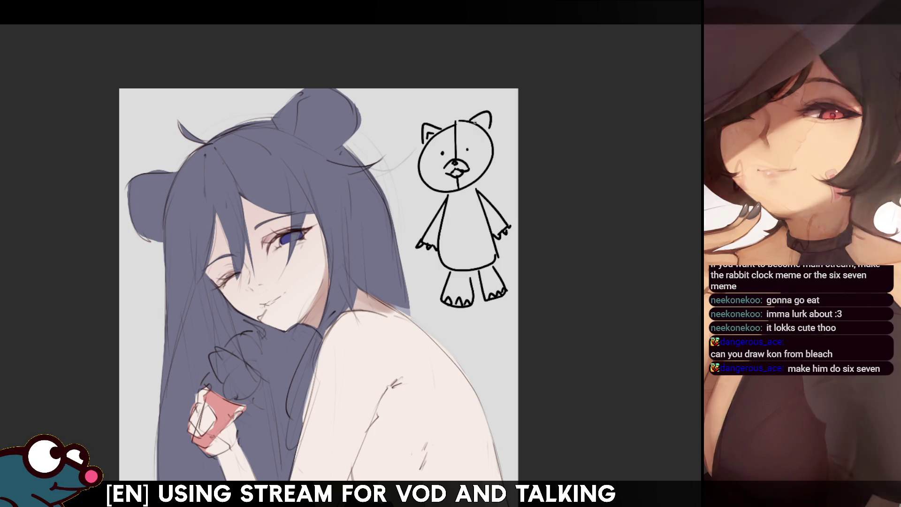
{"action": "left_click_drag", "start_coordinate": [405, 159], "coordinate": [414, 143]}
{"action": "key", "text": "ctrl+z"}
{"action": "mouse_move", "coordinate": [414, 166]}
{"action": "left_mouse_down"}
{"action": "mouse_move", "coordinate": [402, 144]}
{"action": "mouse_move", "coordinate": [402, 154]}
{"action": "mouse_move", "coordinate": [419, 152]}
{"action": "mouse_move", "coordinate": [420, 126]}
{"action": "mouse_move", "coordinate": [473, 116]}
{"action": "mouse_move", "coordinate": [501, 125]}
{"action": "mouse_move", "coordinate": [506, 142]}
{"action": "mouse_move", "coordinate": [486, 178]}
{"action": "left_mouse_up"}
{"action": "key", "text": "ctrl+z"}
{"action": "mouse_move", "coordinate": [413, 170]}
{"action": "left_mouse_down"}
{"action": "mouse_move", "coordinate": [431, 201]}
{"action": "mouse_move", "coordinate": [447, 192]}
{"action": "left_mouse_up"}
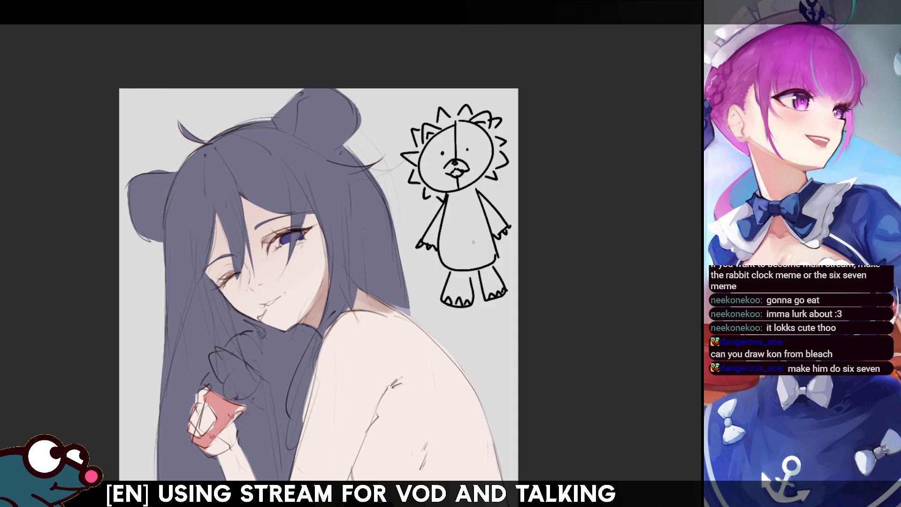
- Draw a seam down the body and stitch marks inside the belly patch
{"action": "mouse_move", "coordinate": [453, 195]}
{"action": "left_mouse_down"}
{"action": "mouse_move", "coordinate": [461, 281]}
{"action": "mouse_move", "coordinate": [460, 269]}
{"action": "mouse_move", "coordinate": [485, 254]}
{"action": "mouse_move", "coordinate": [490, 268]}
{"action": "mouse_move", "coordinate": [469, 255]}
{"action": "mouse_move", "coordinate": [472, 244]}
{"action": "mouse_move", "coordinate": [478, 254]}
{"action": "left_mouse_up"}
{"action": "key", "text": "ctrl+z"}
{"action": "key", "text": "ctrl+z"}
{"action": "key", "text": "ctrl+z"}
{"action": "key", "text": "ctrl+z"}
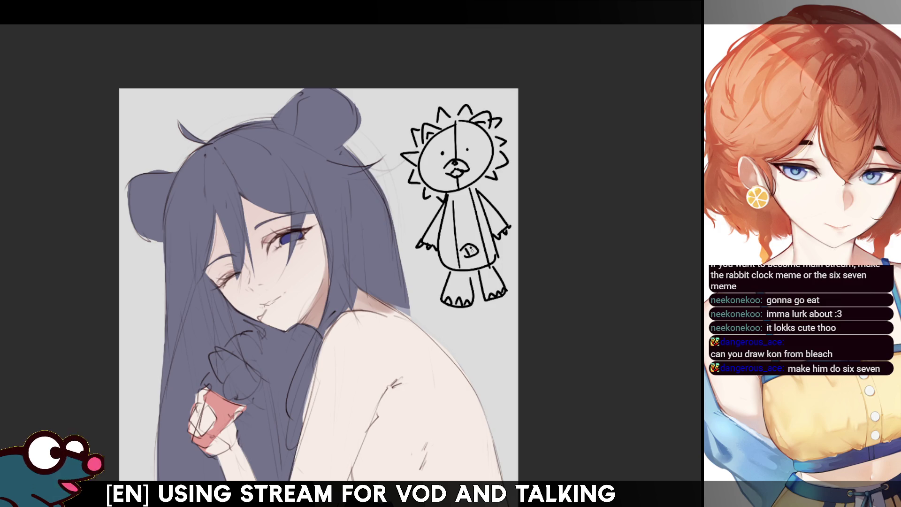
{"action": "left_click_drag", "start_coordinate": [466, 247], "coordinate": [471, 254]}
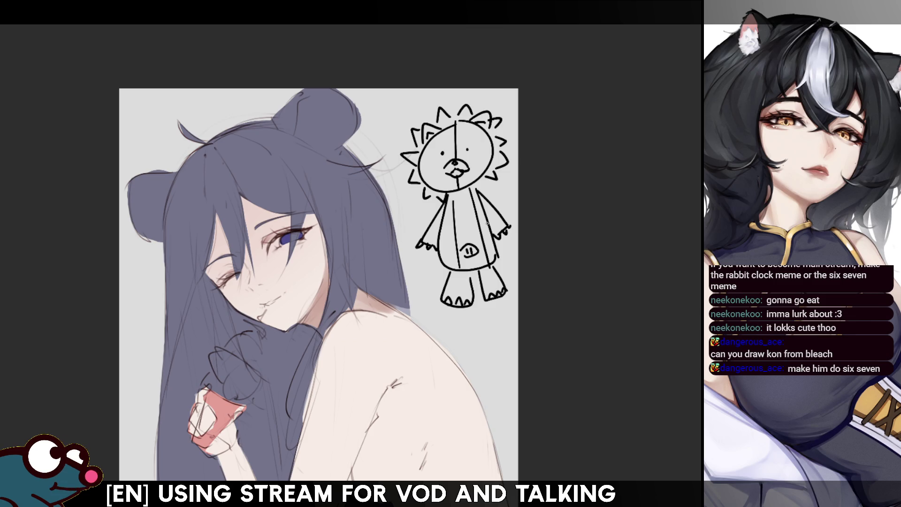
- Erase both arms and redraw them as smaller, rounder arms with inner detail strokes
{"action": "mouse_move", "coordinate": [425, 234]}
{"action": "left_mouse_down"}
{"action": "mouse_move", "coordinate": [417, 244]}
{"action": "mouse_move", "coordinate": [439, 208]}
{"action": "mouse_move", "coordinate": [418, 248]}
{"action": "mouse_move", "coordinate": [426, 231]}
{"action": "mouse_move", "coordinate": [422, 244]}
{"action": "mouse_move", "coordinate": [437, 251]}
{"action": "left_mouse_up"}
{"action": "mouse_move", "coordinate": [498, 239]}
{"action": "left_mouse_down"}
{"action": "mouse_move", "coordinate": [488, 203]}
{"action": "mouse_move", "coordinate": [502, 228]}
{"action": "mouse_move", "coordinate": [495, 201]}
{"action": "left_mouse_up"}
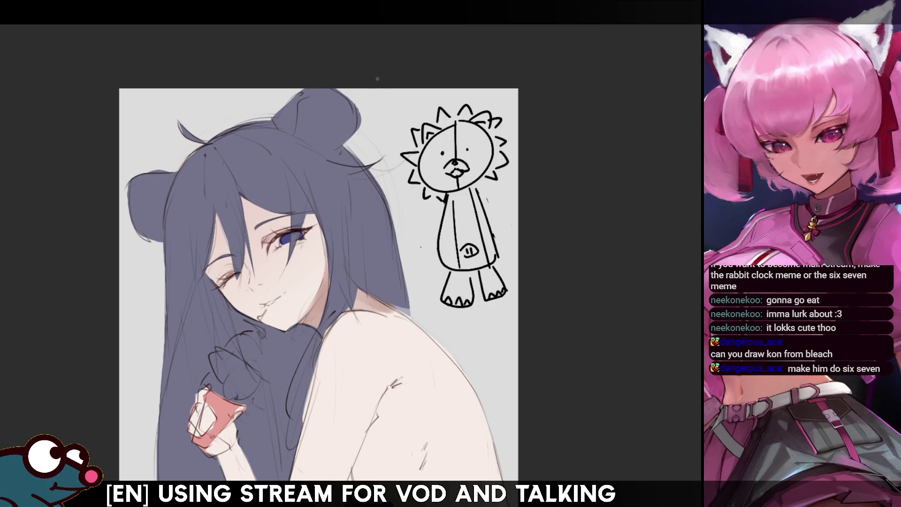
{"action": "mouse_move", "coordinate": [419, 229]}
{"action": "left_mouse_down"}
{"action": "mouse_move", "coordinate": [439, 211]}
{"action": "mouse_move", "coordinate": [441, 230]}
{"action": "mouse_move", "coordinate": [439, 213]}
{"action": "mouse_move", "coordinate": [419, 229]}
{"action": "left_mouse_up"}
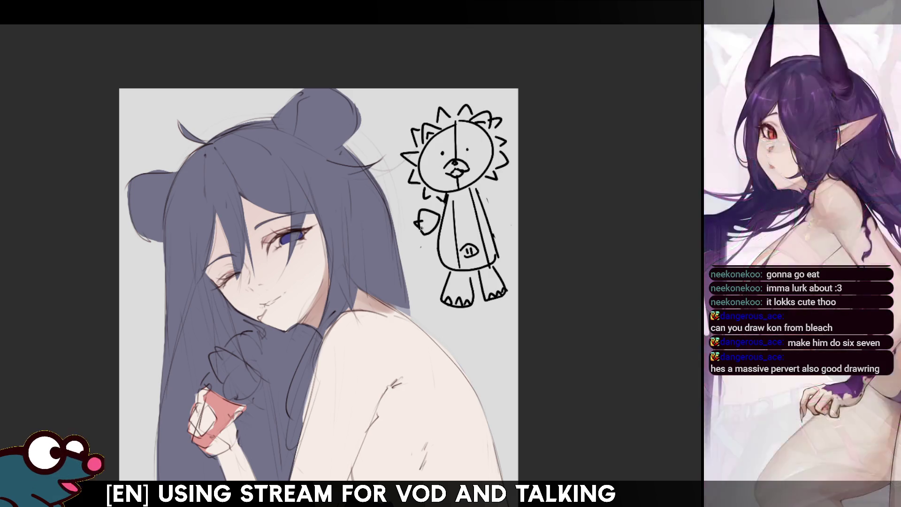
{"action": "mouse_move", "coordinate": [423, 212]}
{"action": "left_mouse_down"}
{"action": "mouse_move", "coordinate": [439, 228]}
{"action": "mouse_move", "coordinate": [439, 202]}
{"action": "mouse_move", "coordinate": [434, 216]}
{"action": "left_mouse_up"}
{"action": "key", "text": "ctrl+z"}
{"action": "left_click_drag", "start_coordinate": [423, 209], "coordinate": [441, 205]}
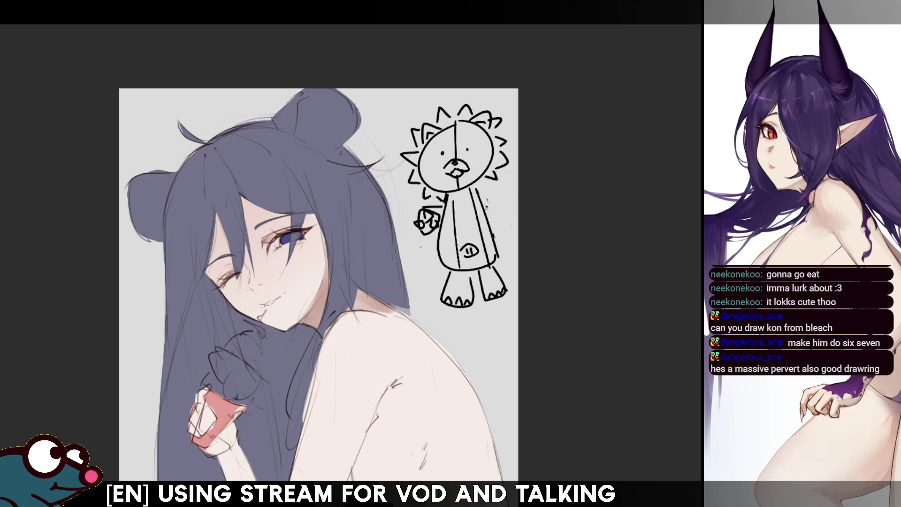
{"action": "mouse_move", "coordinate": [485, 201]}
{"action": "left_mouse_down"}
{"action": "mouse_move", "coordinate": [485, 185]}
{"action": "mouse_move", "coordinate": [505, 207]}
{"action": "mouse_move", "coordinate": [485, 207]}
{"action": "mouse_move", "coordinate": [503, 193]}
{"action": "mouse_move", "coordinate": [492, 201]}
{"action": "left_mouse_up"}
{"action": "key", "text": "ctrl+z"}
{"action": "key", "text": "ctrl+z"}
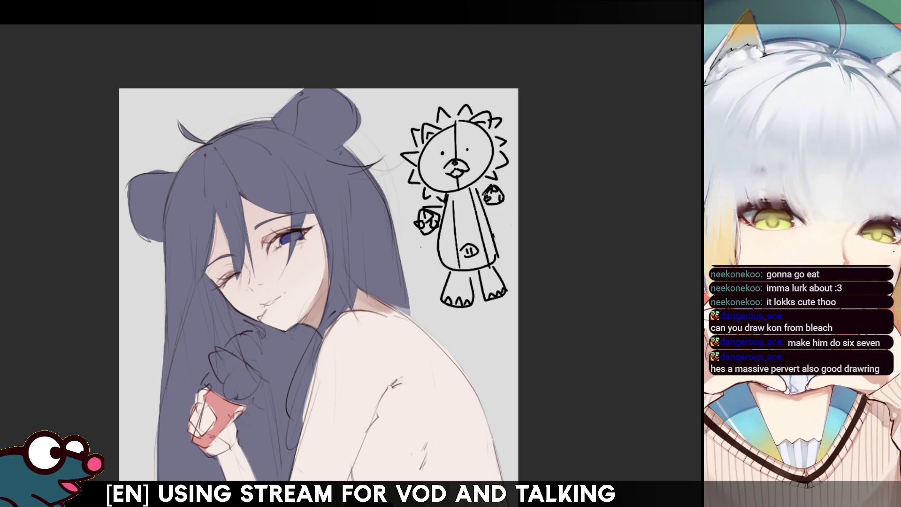
{"action": "left_click_drag", "start_coordinate": [486, 206], "coordinate": [502, 200]}
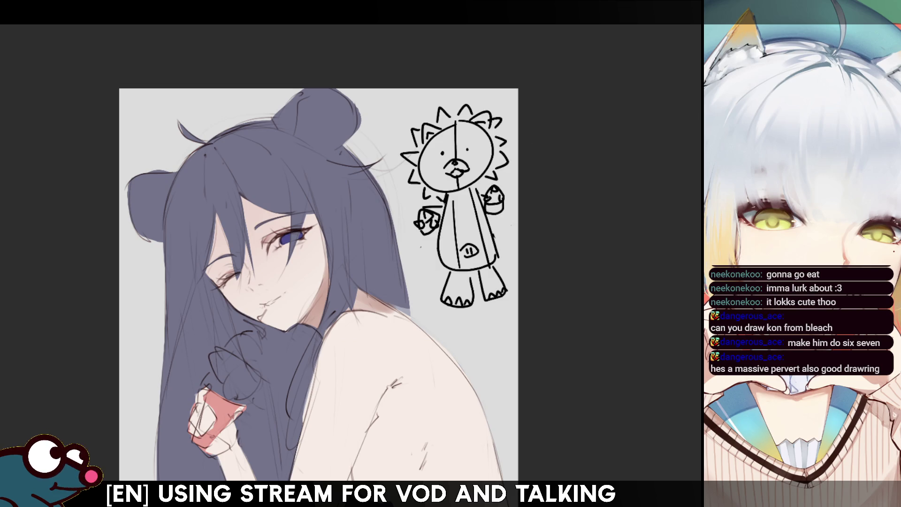
- Zoom in and out, then mirror the canvas horizontally to check the drawing
{"action": "scroll", "coordinate": [499, 166], "scroll_direction": "up", "scroll_amount": 5}
{"action": "scroll", "coordinate": [425, 220], "scroll_direction": "down", "scroll_amount": 3}
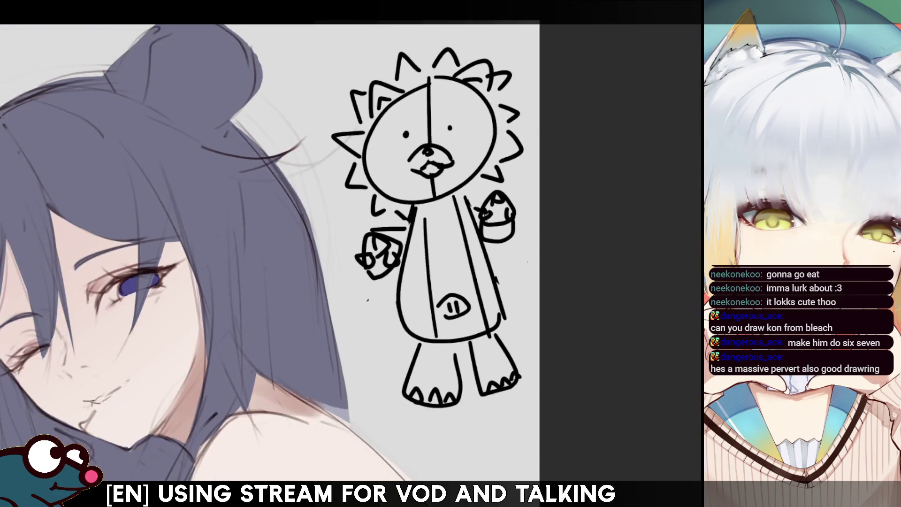
{"action": "scroll", "coordinate": [357, 270], "scroll_direction": "up", "scroll_amount": 1}
{"action": "scroll", "coordinate": [357, 253], "scroll_direction": "down", "scroll_amount": 1}
{"action": "key", "text": "m"}
{"action": "key", "text": "m"}
{"action": "key", "text": "m"}
{"action": "key", "text": "m"}
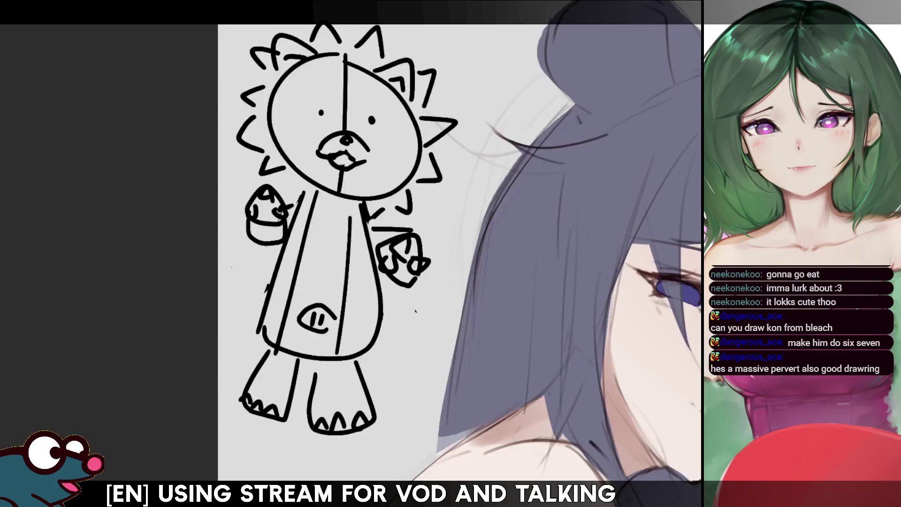